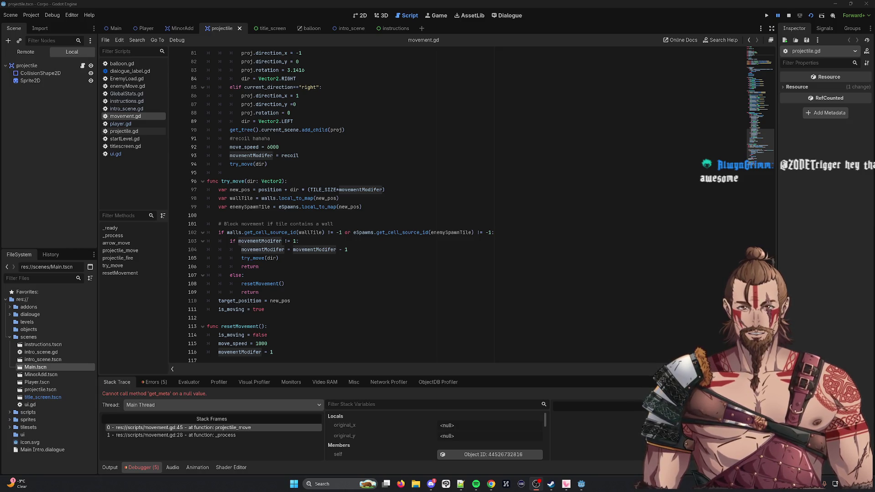
In movement.gd, highlight the current_direction uses and select its "right" value.
{"action": "scroll", "coordinate": [338, 187], "scroll_direction": "up", "scroll_amount": 15}
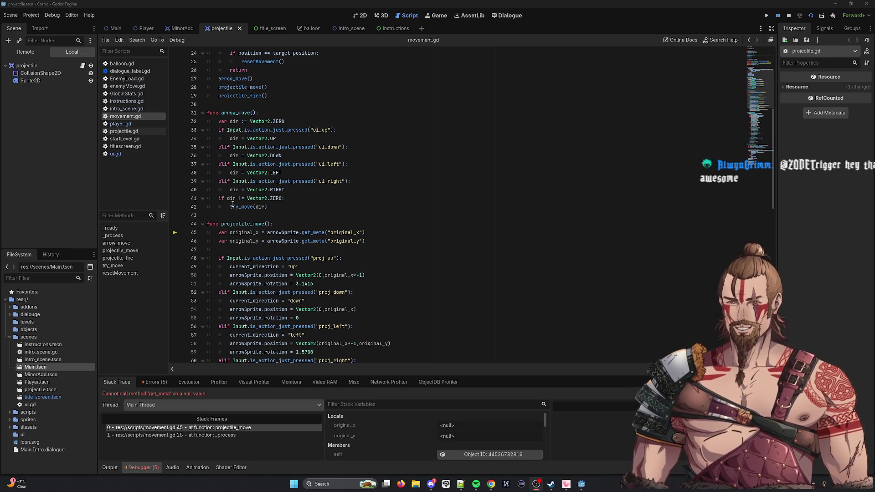
{"action": "scroll", "coordinate": [336, 157], "scroll_direction": "up", "scroll_amount": 8}
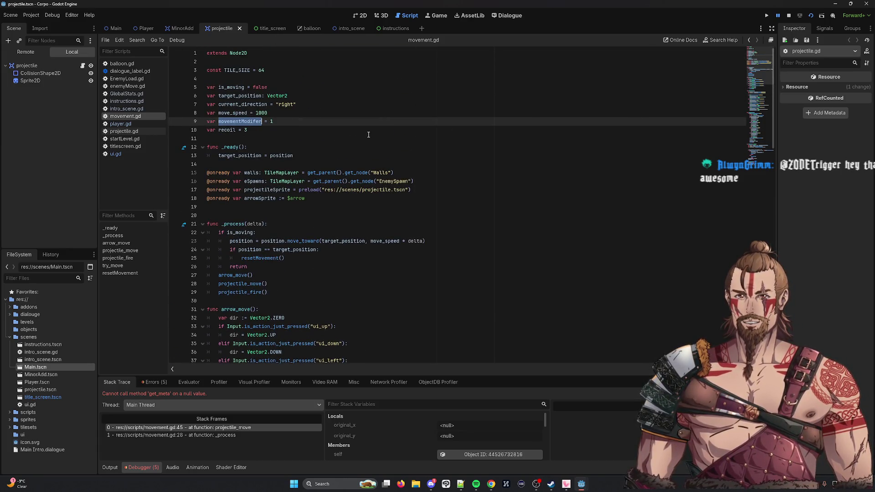
{"action": "scroll", "coordinate": [360, 139], "scroll_direction": "down", "scroll_amount": 10}
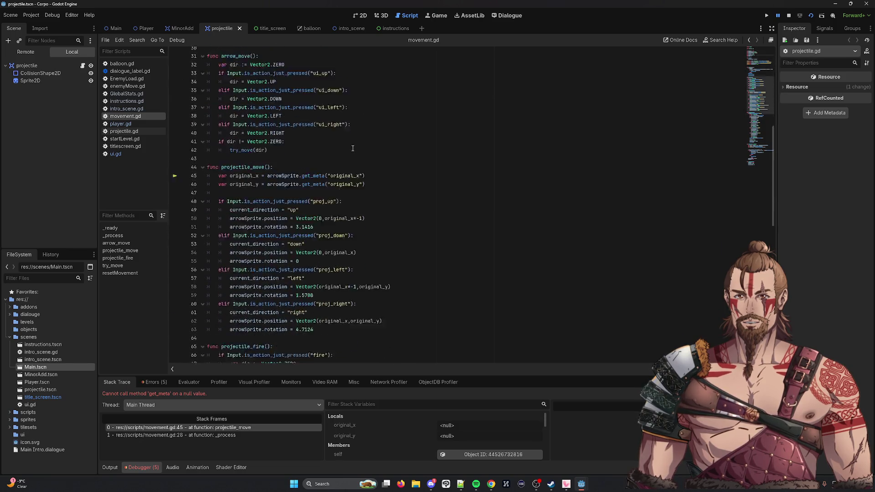
{"action": "scroll", "coordinate": [352, 145], "scroll_direction": "down", "scroll_amount": 5}
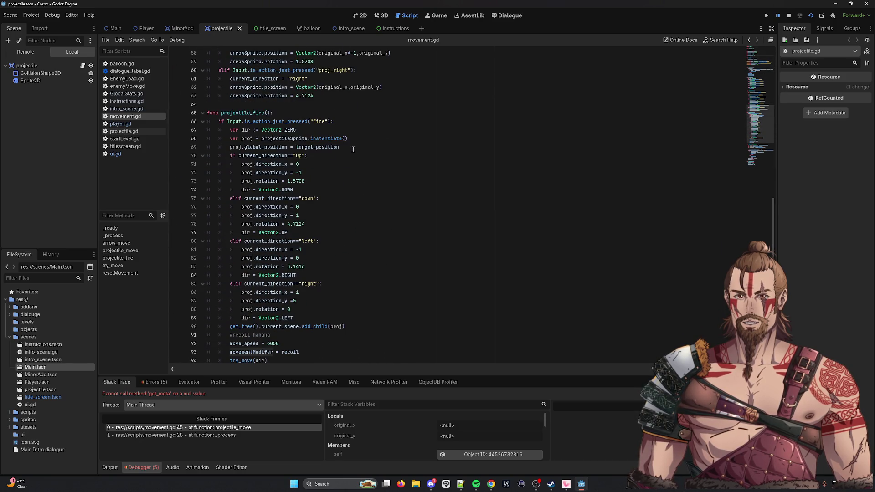
{"action": "double_click", "coordinate": [262, 156]}
{"action": "scroll", "coordinate": [385, 155], "scroll_direction": "up", "scroll_amount": 14}
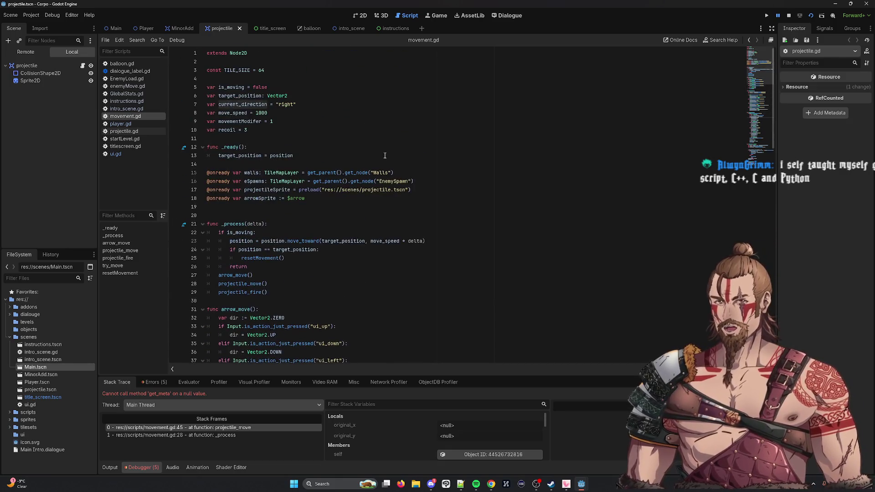
{"action": "left_click_drag", "start_coordinate": [296, 105], "coordinate": [277, 105]}
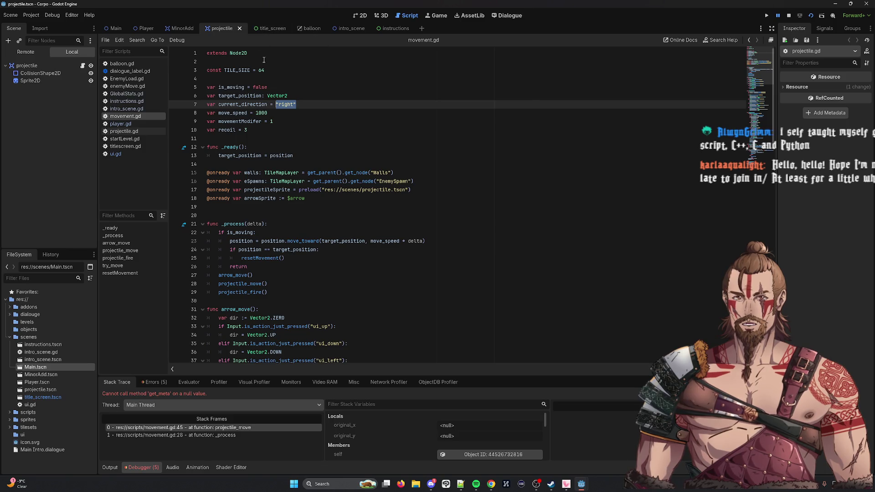
Set direction to "right" in GlobalStats.gd and save.
{"action": "left_click", "coordinate": [133, 95]}
{"action": "type", "text": "\""}
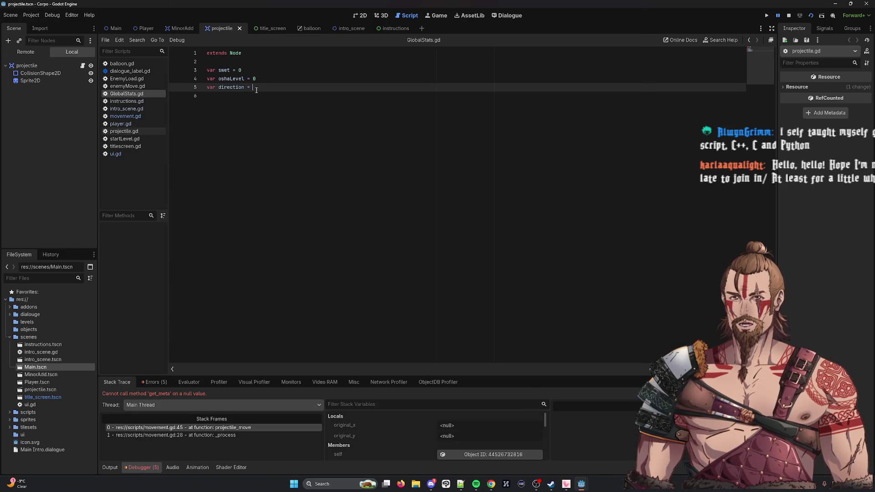
{"action": "type", "text": "right"}
{"action": "key", "text": "ctrl+s"}
Change movement.gd line 7 to use GlobalStats.current_direction and save.
{"action": "left_click", "coordinate": [125, 116]}
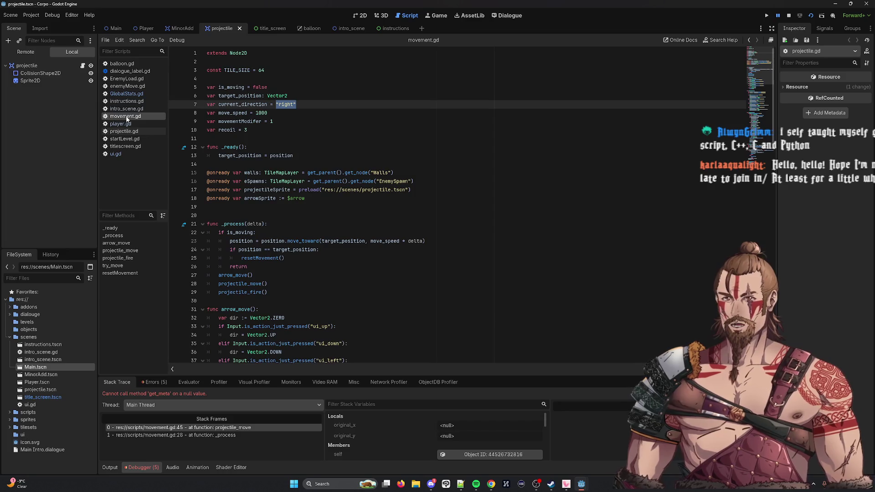
{"action": "key", "text": "BackSpace"}
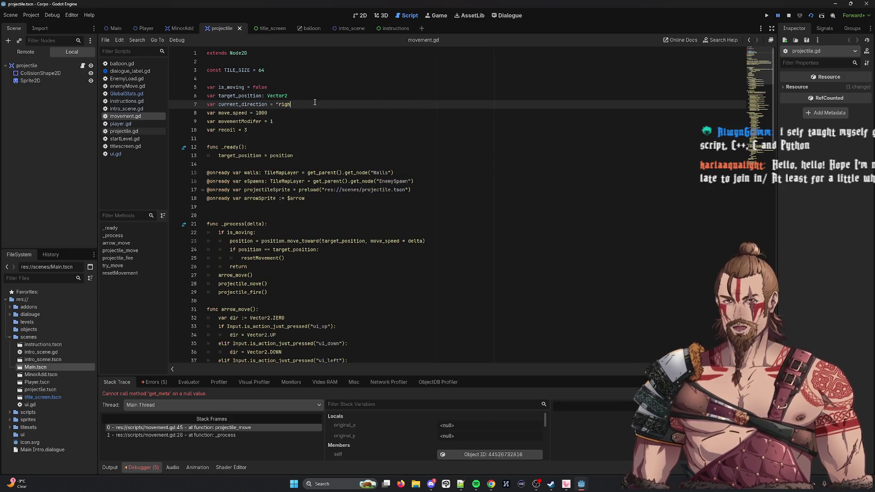
{"action": "type", "text": "global"}
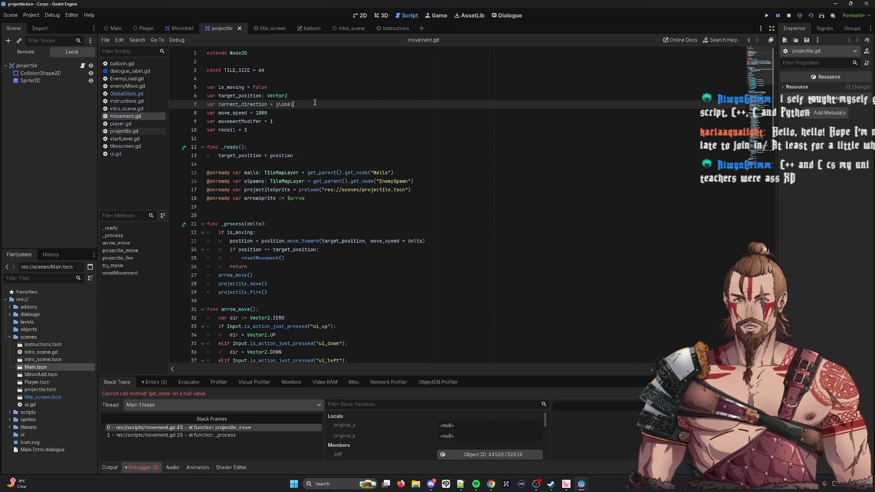
{"action": "key", "text": "Return"}
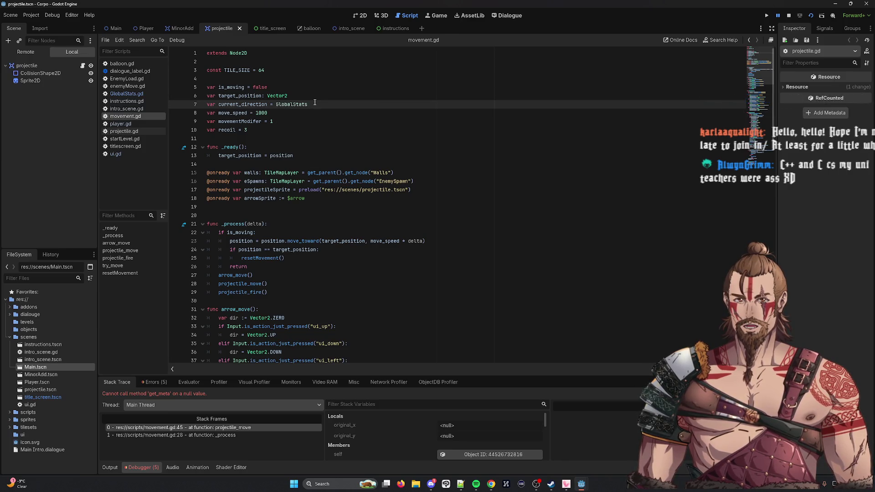
{"action": "type", "text": ".curr"}
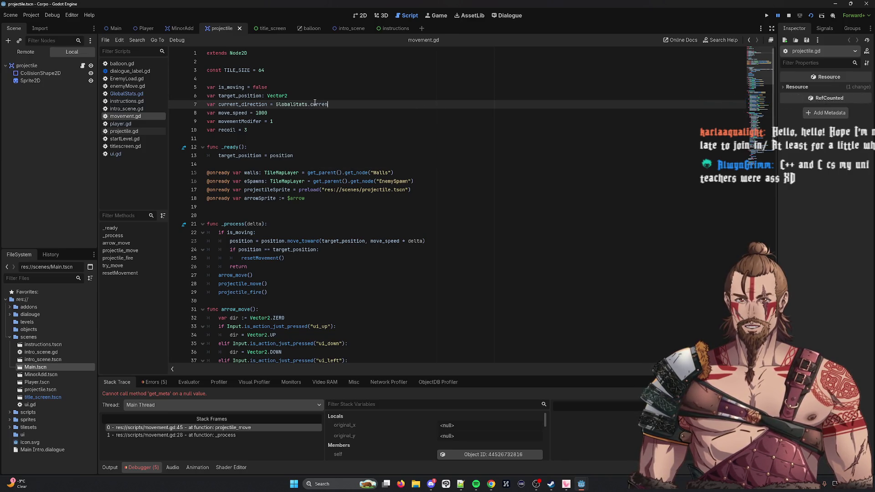
{"action": "double_click", "coordinate": [249, 104]}
{"action": "key", "text": "ctrl+c"}
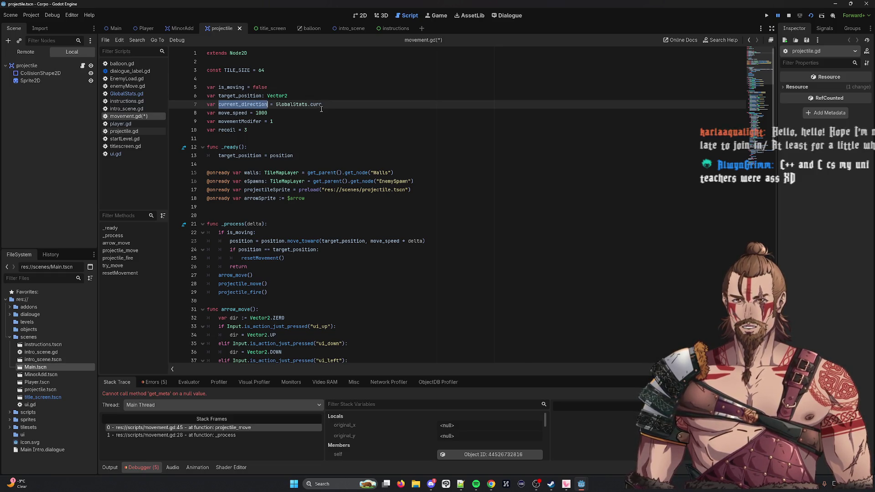
{"action": "double_click", "coordinate": [316, 104]}
{"action": "key", "text": "ctrl+v"}
{"action": "key", "text": "ctrl+s"}
{"action": "left_click", "coordinate": [393, 113]}
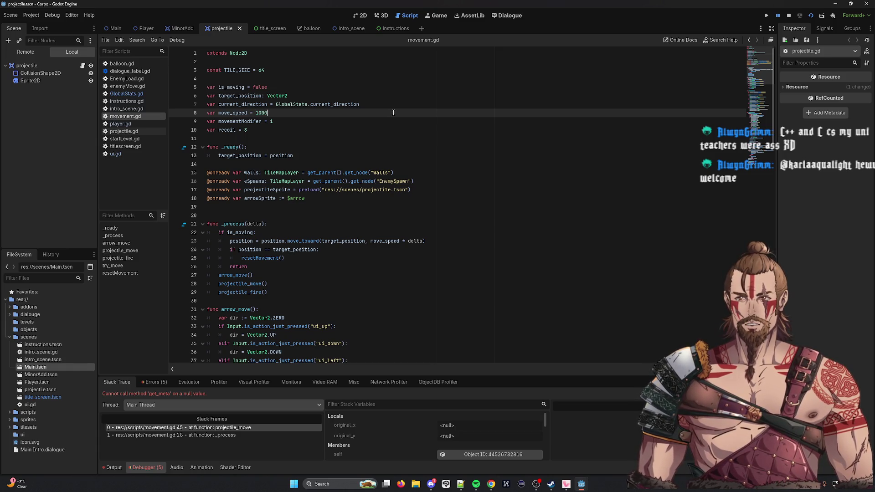
{"action": "left_click_drag", "start_coordinate": [242, 104], "coordinate": [282, 103]}
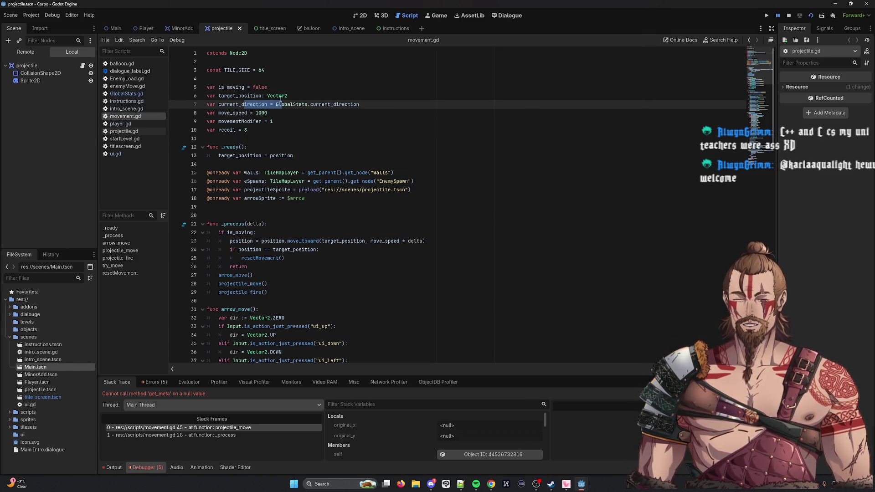
{"action": "mouse_move", "coordinate": [282, 102]}
{"action": "left_click", "coordinate": [440, 144]}
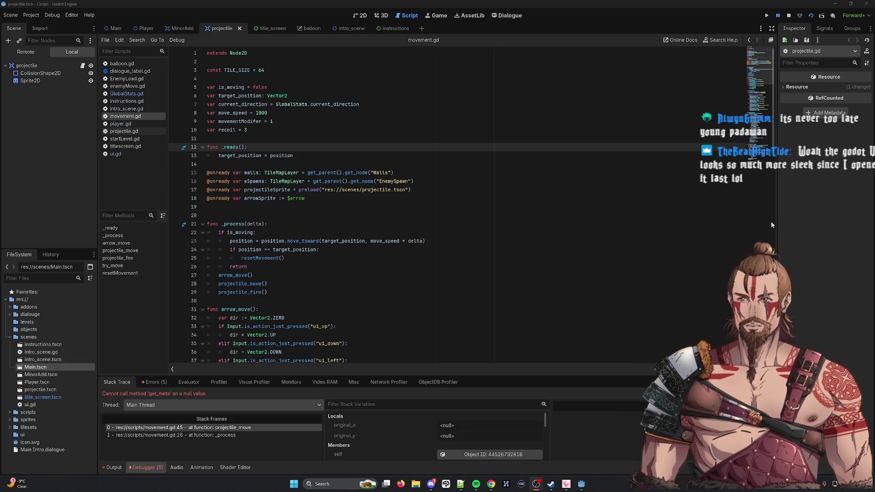
Return to the script editor and stop the running debug session from the toolbar.
{"action": "left_click", "coordinate": [682, 139]}
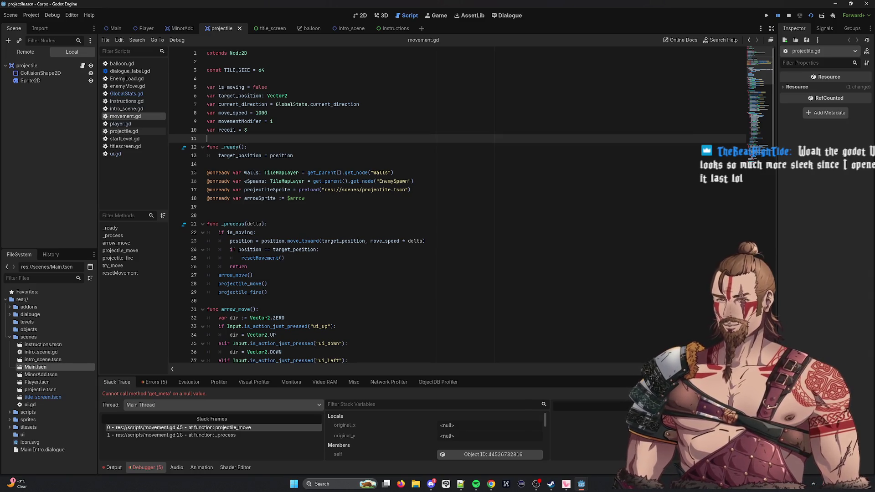
{"action": "left_click", "coordinate": [619, 181]}
{"action": "left_click", "coordinate": [789, 16]}
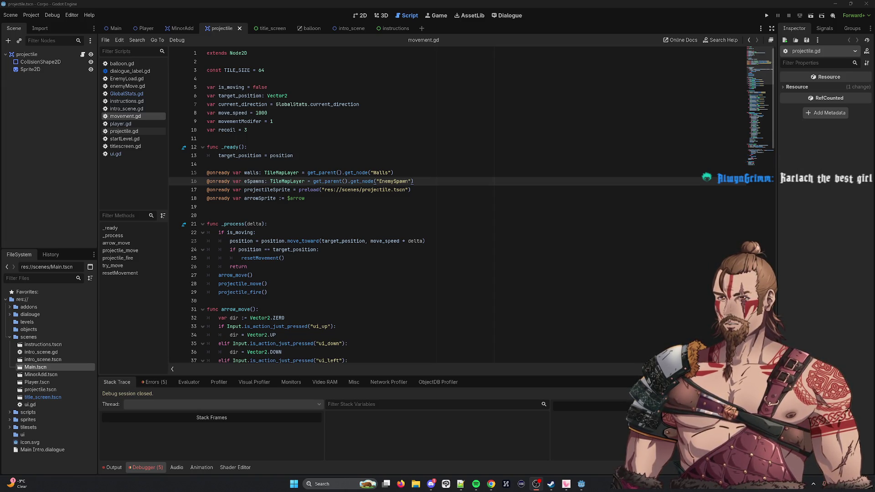
{"action": "left_click", "coordinate": [399, 269]}
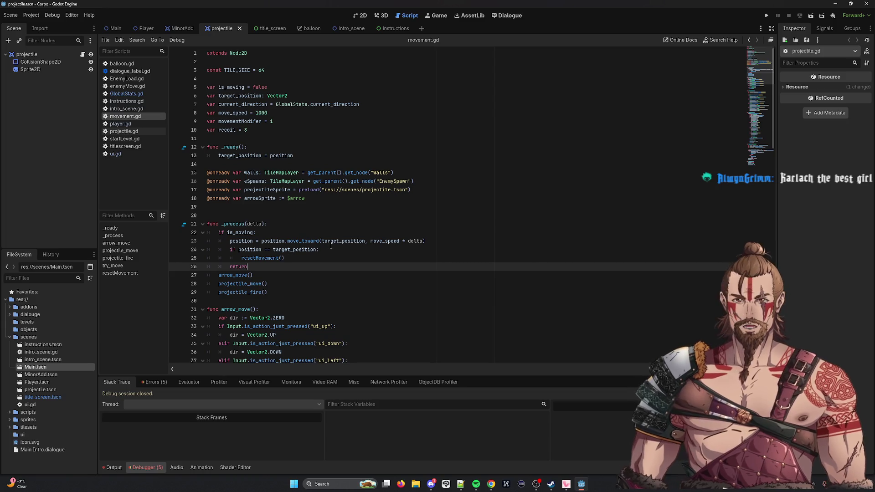
{"action": "left_click", "coordinate": [280, 108]}
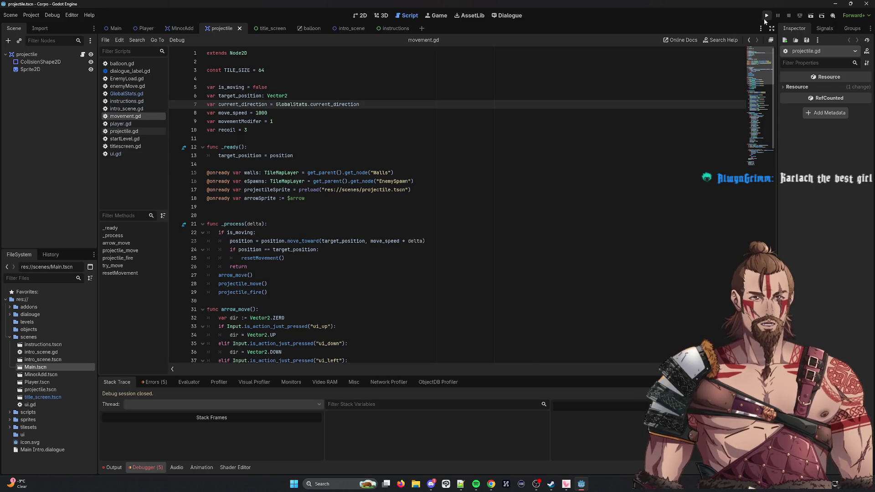
Run the game and a chosen scene, closing each to reveal the error line.
{"action": "left_click", "coordinate": [767, 17]}
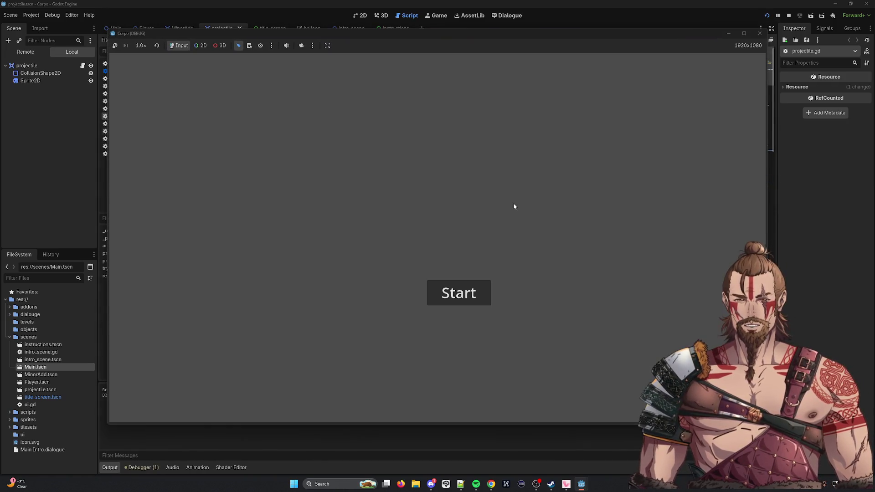
{"action": "left_click", "coordinate": [760, 33]}
{"action": "left_click", "coordinate": [822, 15]}
{"action": "double_click", "coordinate": [360, 165]}
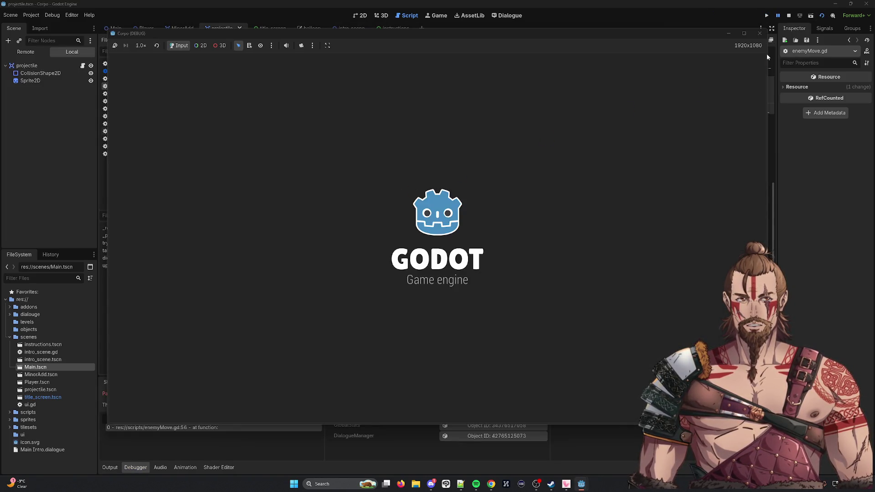
{"action": "left_click", "coordinate": [761, 34]}
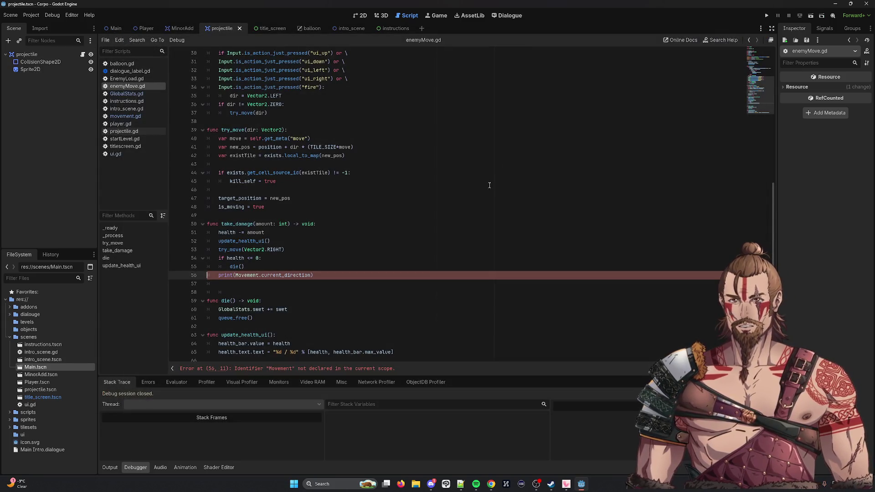
Delete print(Movement.current_direction) on enemyMove.gd line 56 and run Main.tscn.
{"action": "double_click", "coordinate": [297, 275]}
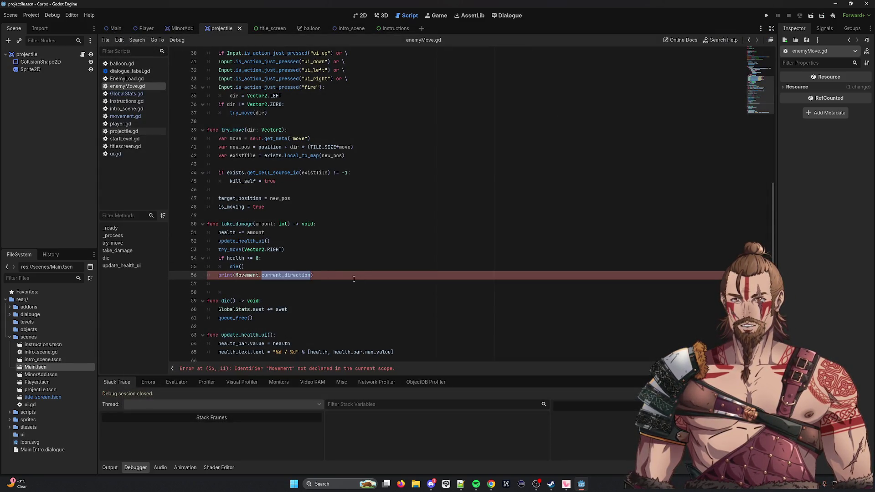
{"action": "left_click_drag", "start_coordinate": [353, 279], "coordinate": [200, 278]}
{"action": "key", "text": "BackSpace"}
{"action": "key", "text": "BackSpace"}
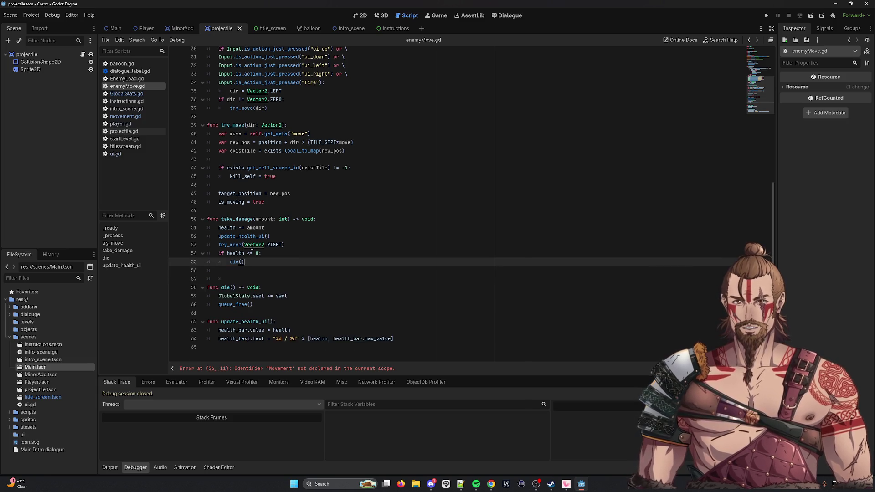
{"action": "left_click", "coordinate": [822, 16]}
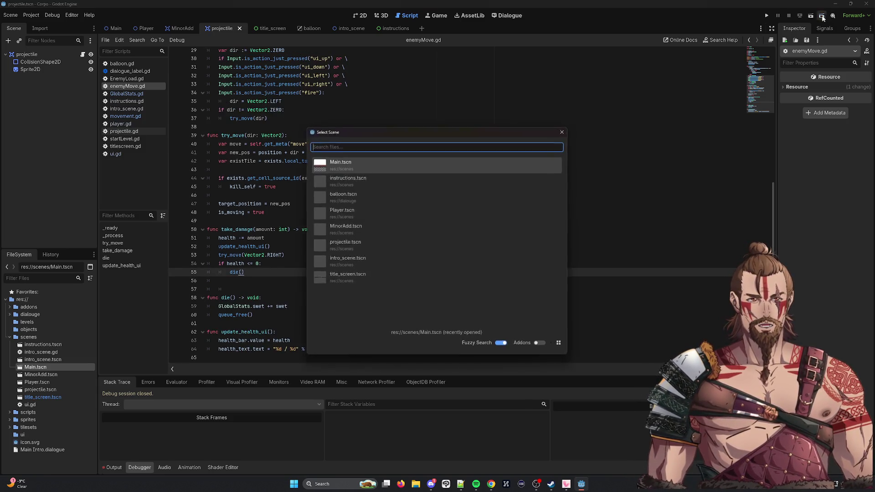
{"action": "double_click", "coordinate": [412, 213]}
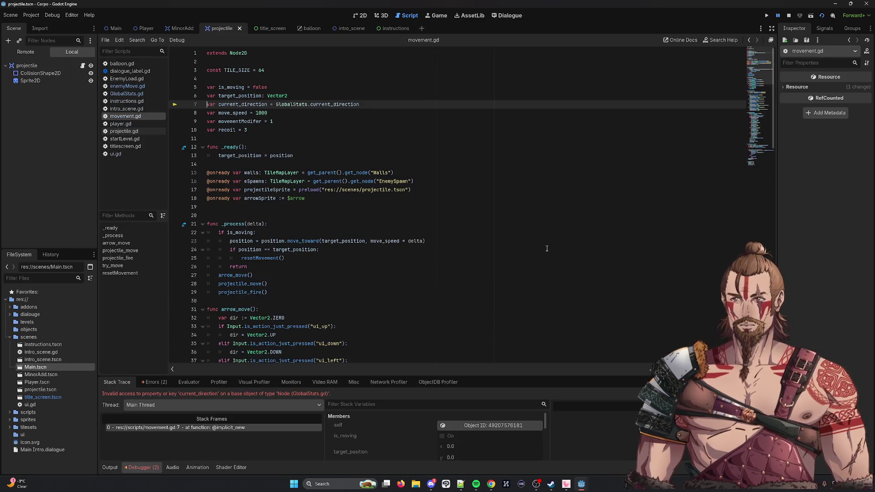
Rename GlobalStats.gd's line-5 variable direction to current_direction and save.
{"action": "mouse_move", "coordinate": [290, 105]}
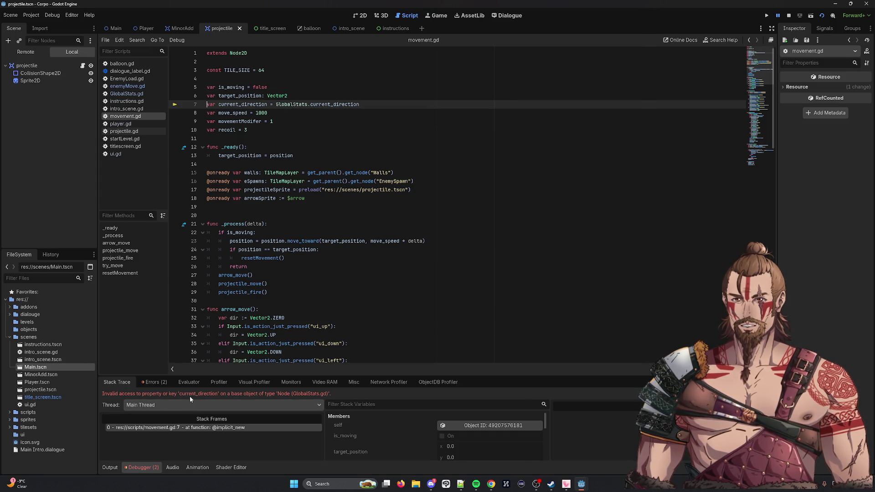
{"action": "double_click", "coordinate": [330, 105]}
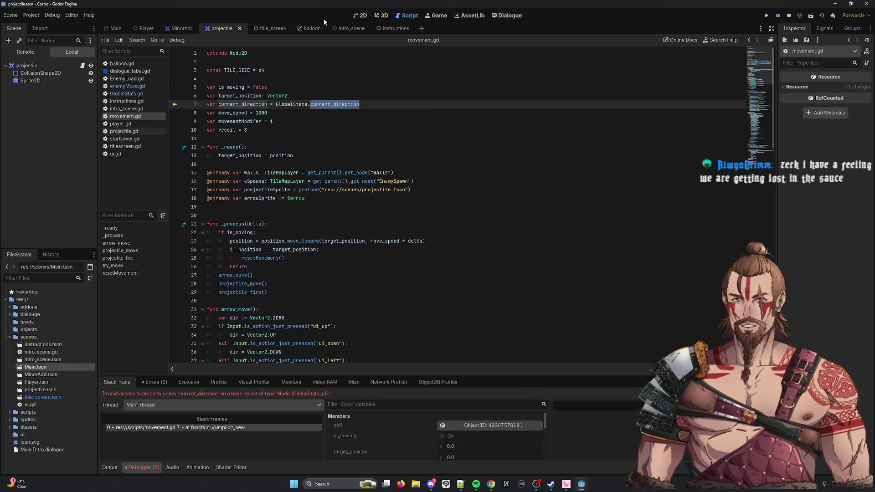
{"action": "left_click", "coordinate": [126, 93]}
{"action": "double_click", "coordinate": [227, 87]}
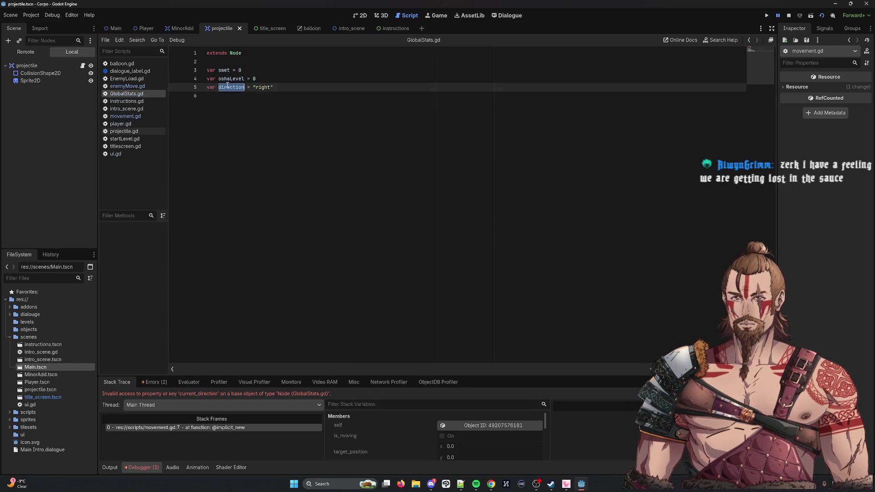
{"action": "type", "text": "current_"}
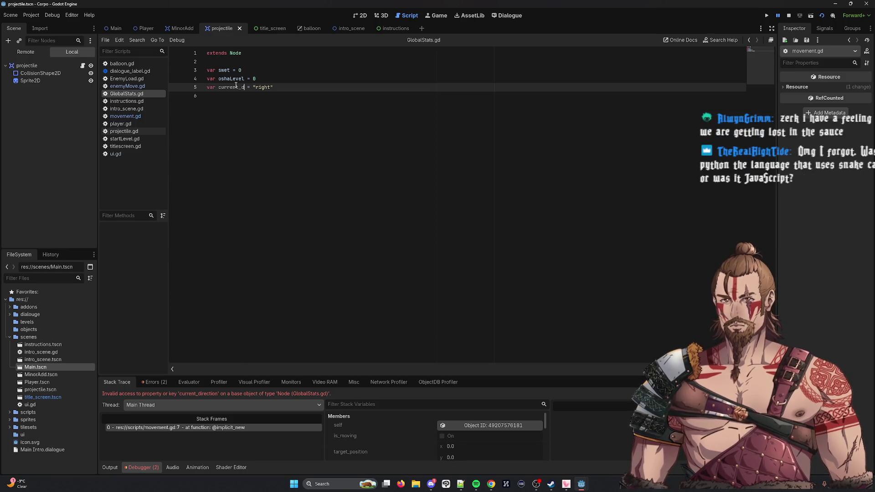
{"action": "type", "text": "direction"}
{"action": "key", "text": "ctrl+s"}
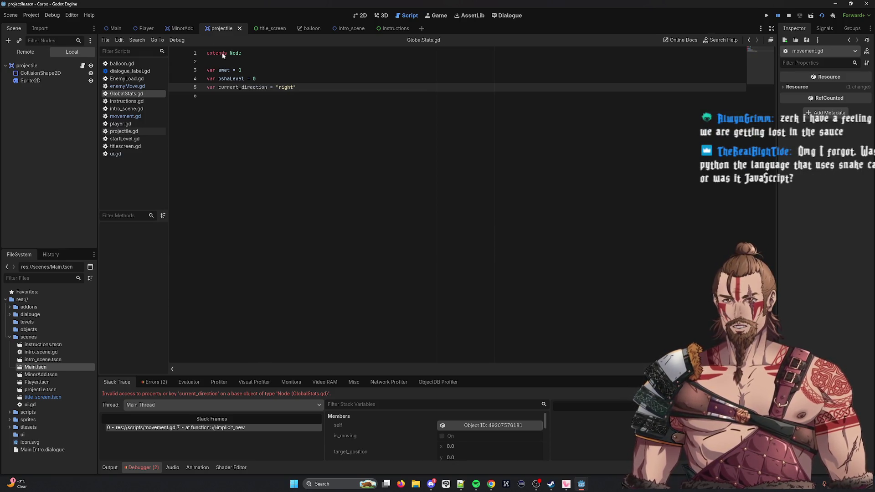
{"action": "left_click", "coordinate": [225, 136]}
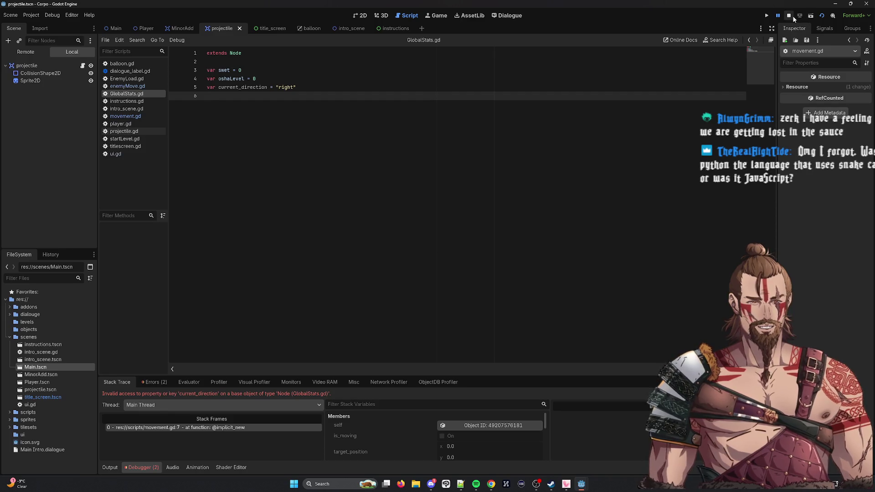
Stop the game and relaunch Main.tscn, moving its window aside.
{"action": "left_click", "coordinate": [790, 16]}
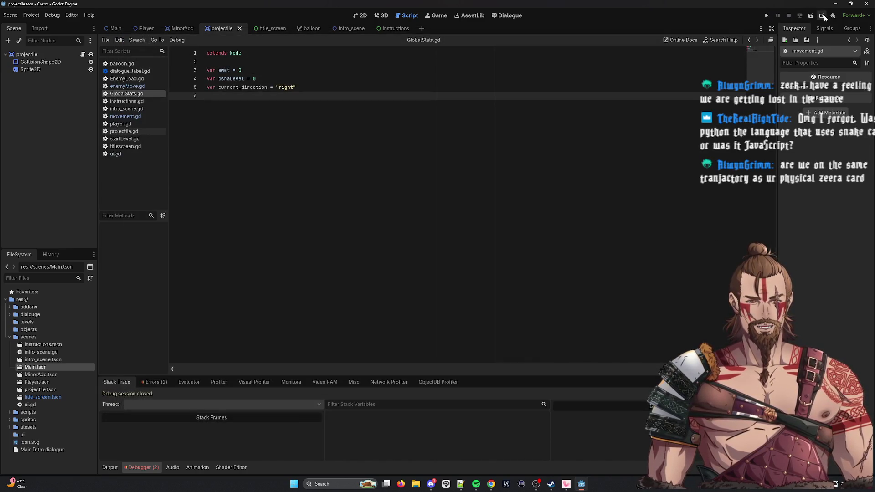
{"action": "left_click", "coordinate": [822, 15]}
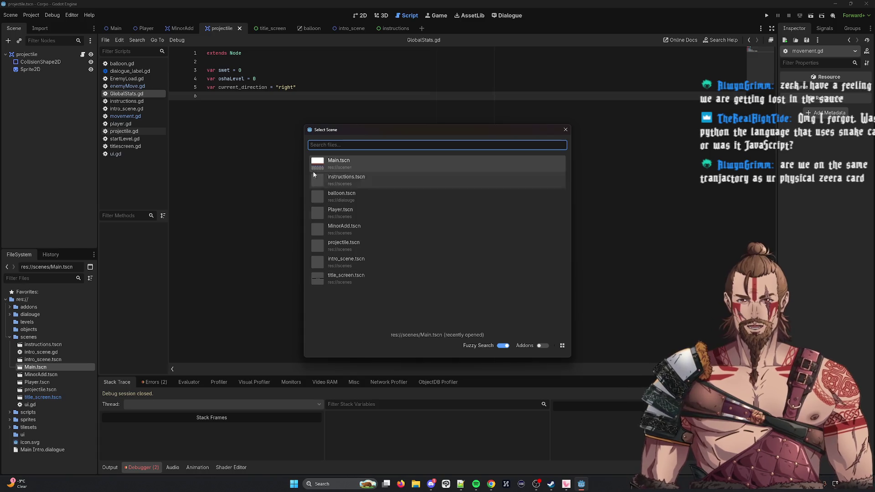
{"action": "left_click", "coordinate": [325, 164]}
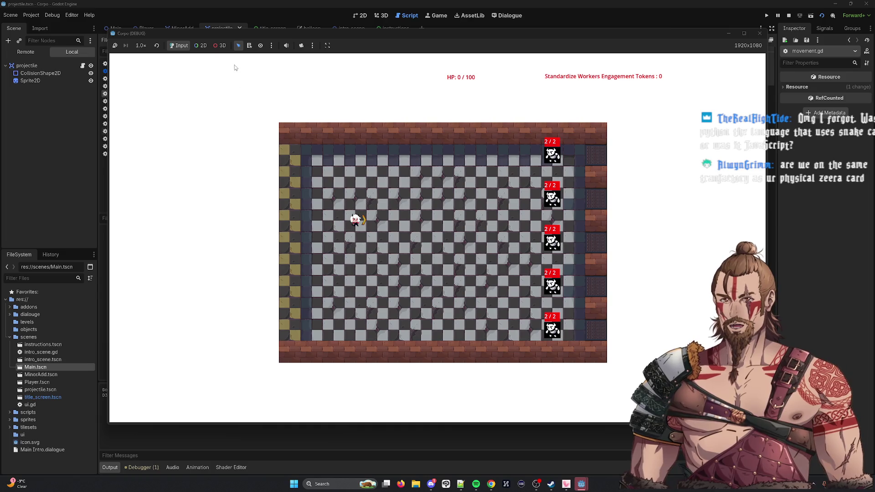
{"action": "left_click_drag", "start_coordinate": [228, 32], "coordinate": [370, 40]}
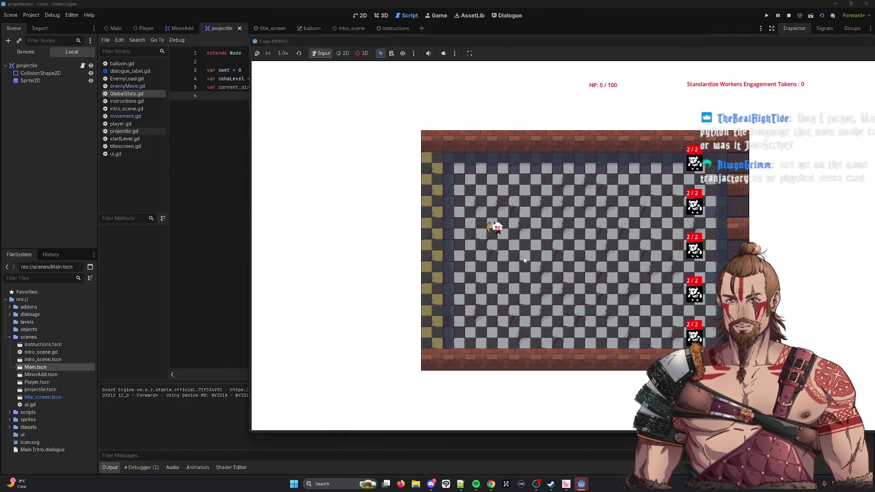
Move the player down, up, right and down, then close the game with F8.
{"action": "key", "text": "Down"}
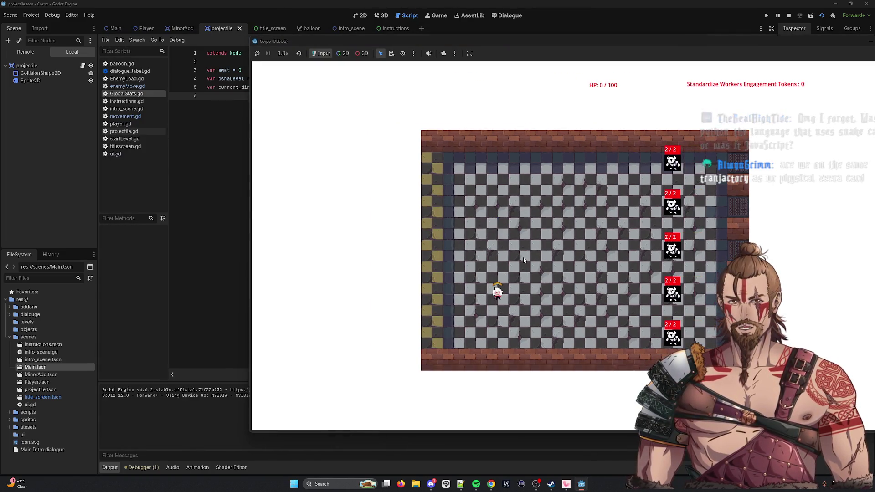
{"action": "key", "text": "Up"}
{"action": "key", "text": "Right"}
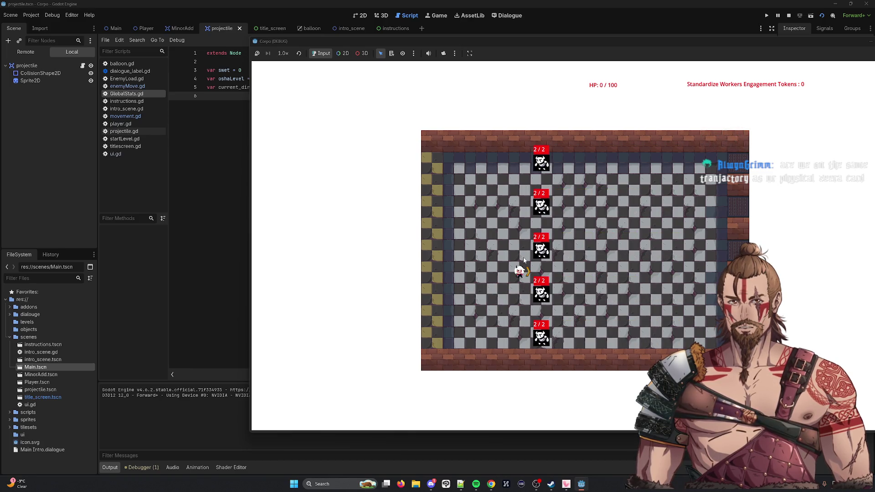
{"action": "key", "text": "Down"}
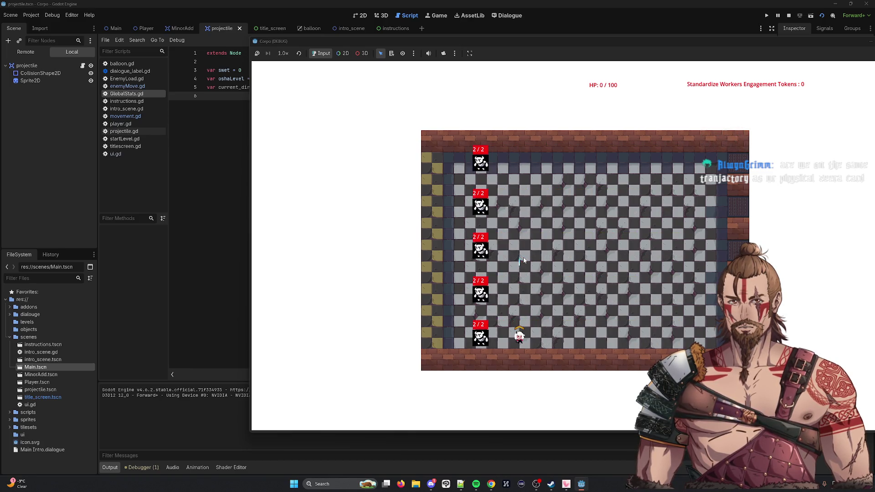
{"action": "left_click_drag", "start_coordinate": [757, 46], "coordinate": [530, 66]}
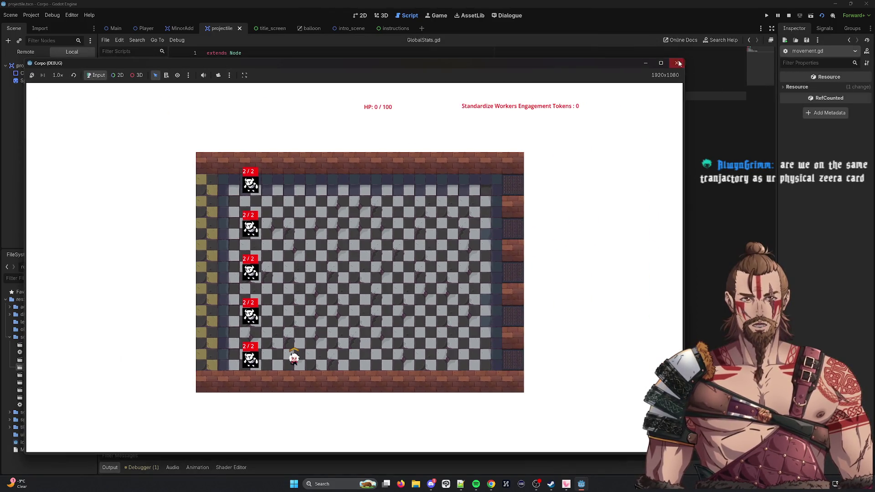
{"action": "key", "text": "F8"}
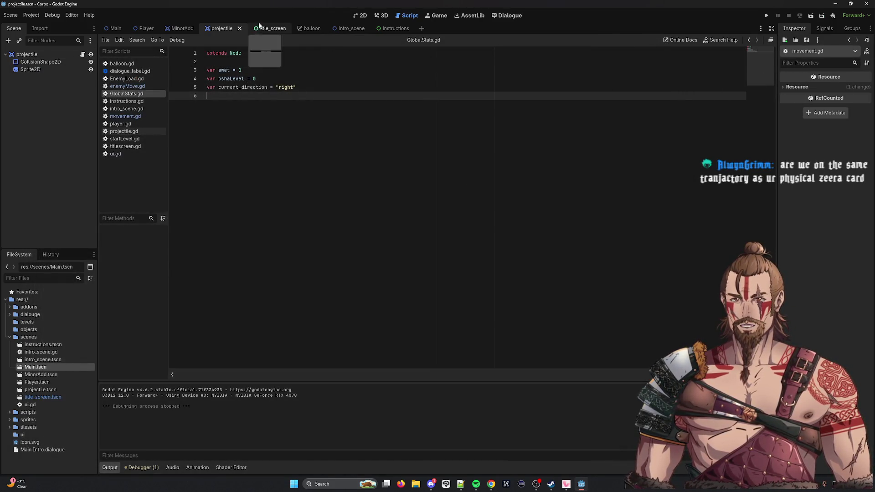
Add print(GlobalStats.current_direction) after die() in enemyMove.gd's take_damage and save.
{"action": "left_click", "coordinate": [127, 86]}
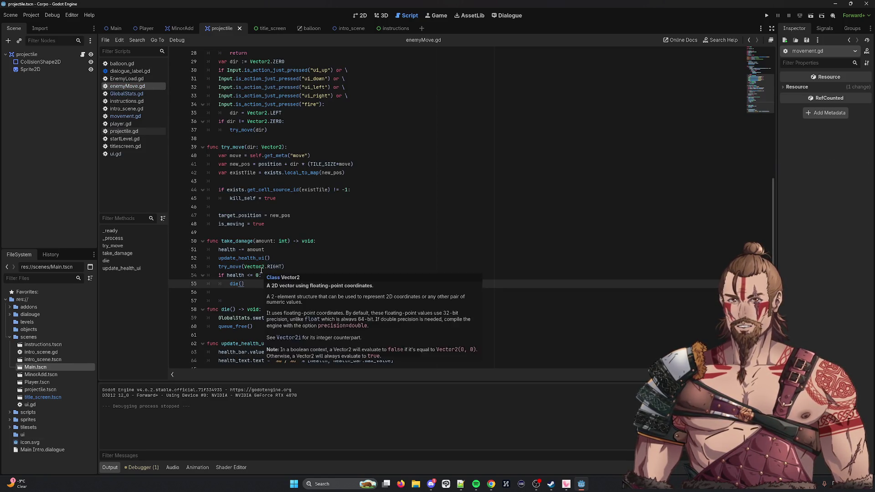
{"action": "key", "text": "Return"}
{"action": "type", "text": "c"}
{"action": "key", "text": "BackSpace"}
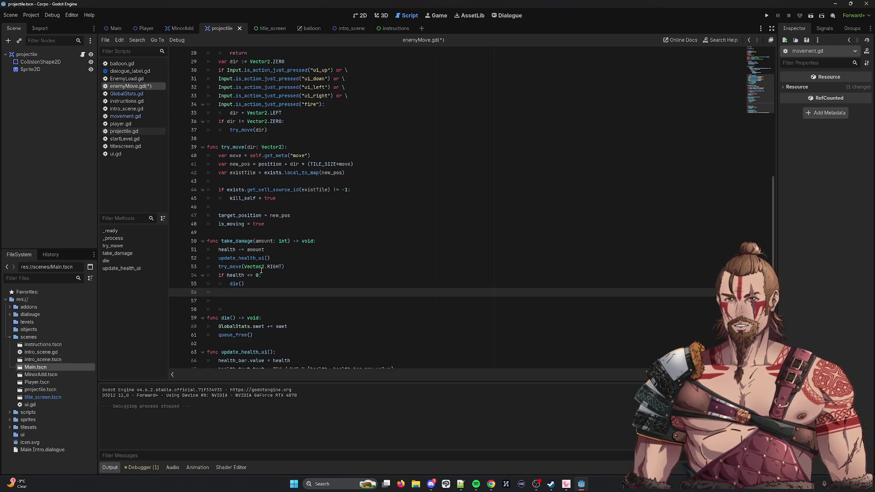
{"action": "type", "text": "print("}
{"action": "type", "text": "0"}
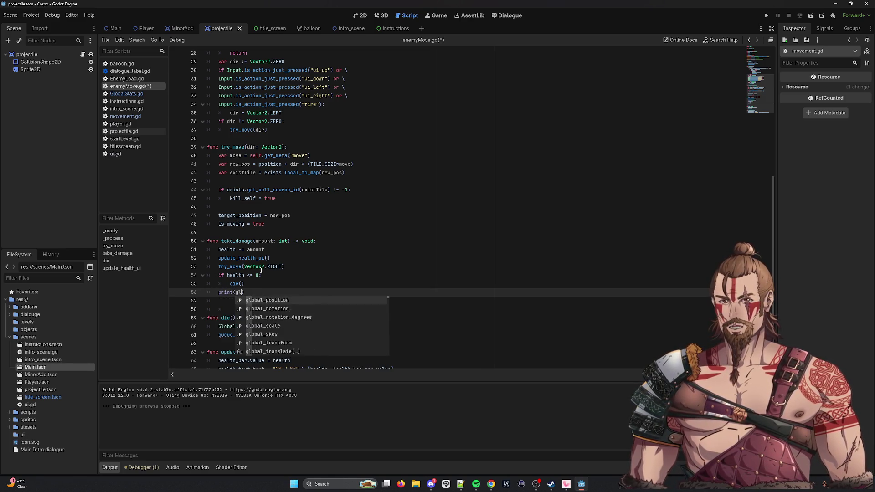
{"action": "type", "text": "lobalStats."}
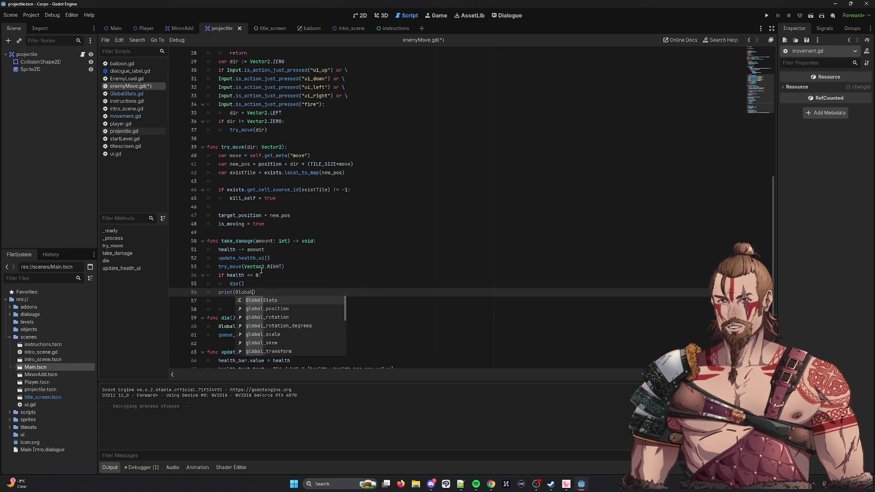
{"action": "type", "text": "c"}
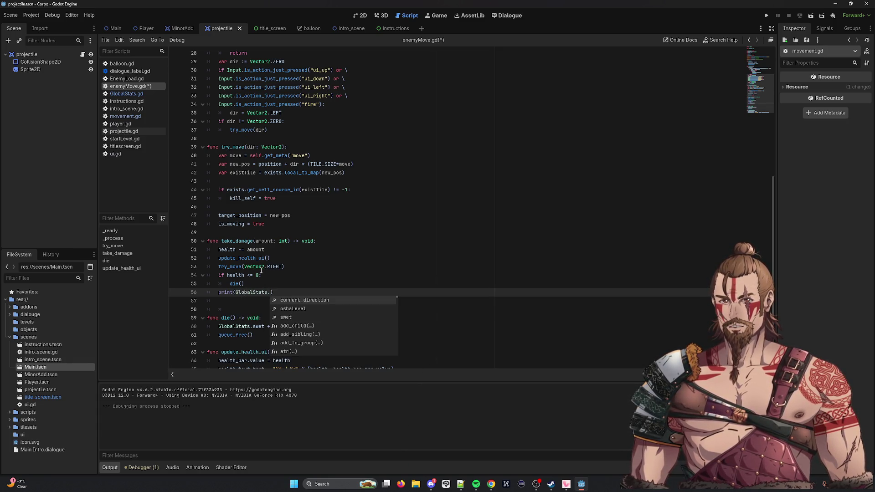
{"action": "key", "text": "Return"}
{"action": "key", "text": "ctrl+s"}
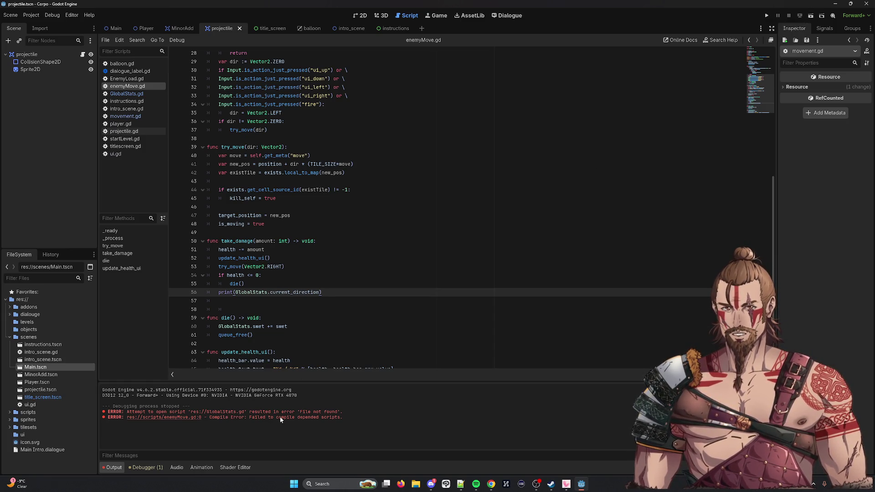
Launch Main.tscn and move and shoot with the WASD keys.
{"action": "left_click", "coordinate": [822, 15]}
{"action": "double_click", "coordinate": [445, 165]}
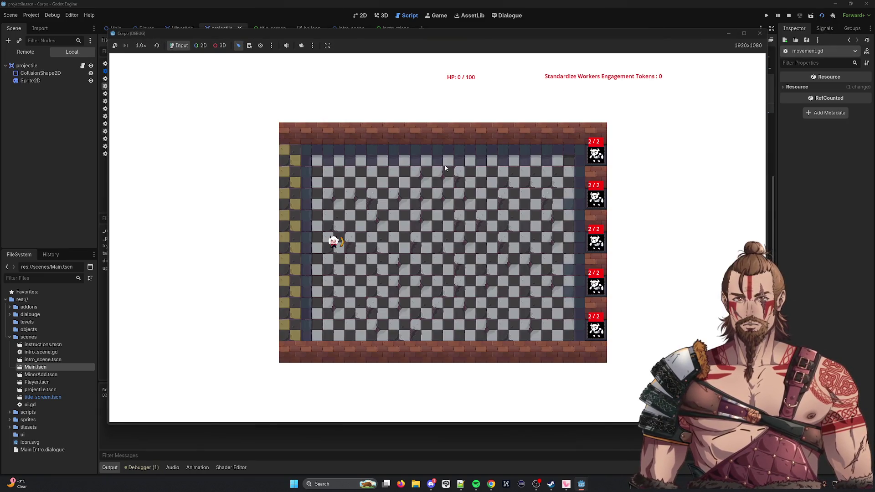
{"action": "key", "text": "d"}
{"action": "key", "text": "s"}
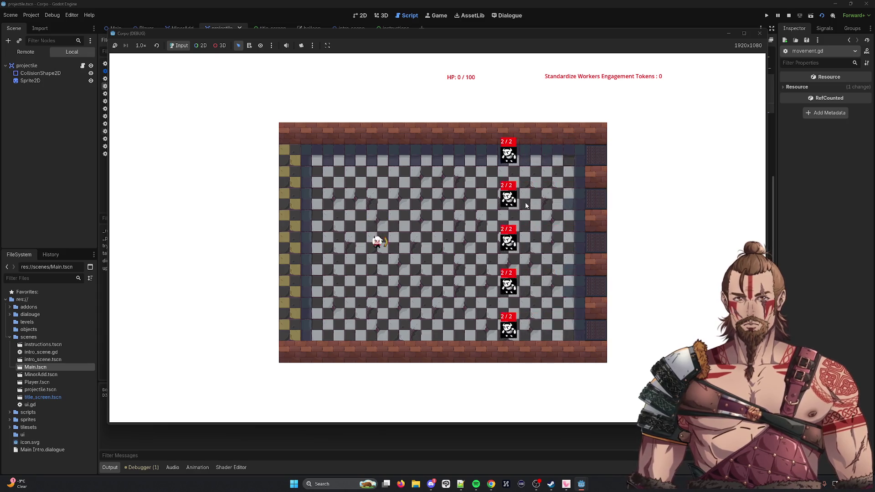
{"action": "key", "text": "a"}
{"action": "key", "text": "d"}
{"action": "key", "text": "a"}
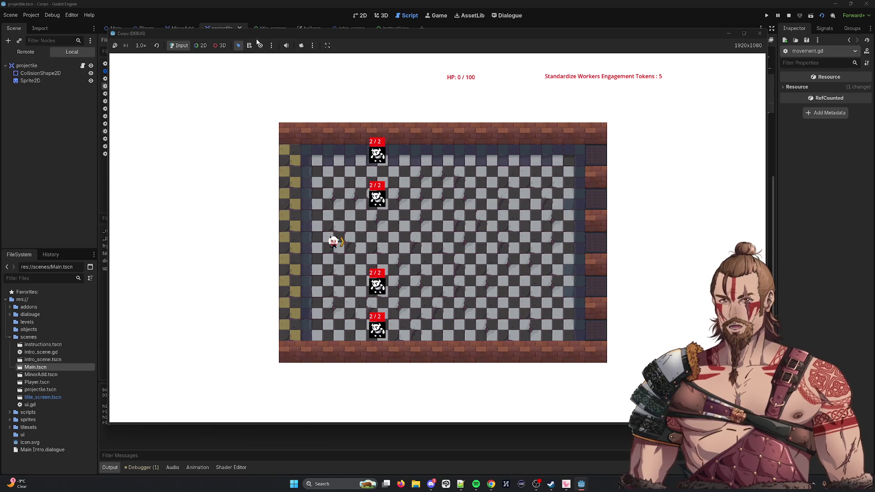
Move the player with the arrow keys toward the enemies, then close the game.
{"action": "mouse_move", "coordinate": [407, 31]}
{"action": "left_mouse_down"}
{"action": "mouse_move", "coordinate": [407, 41]}
{"action": "mouse_move", "coordinate": [407, 31]}
{"action": "left_mouse_up"}
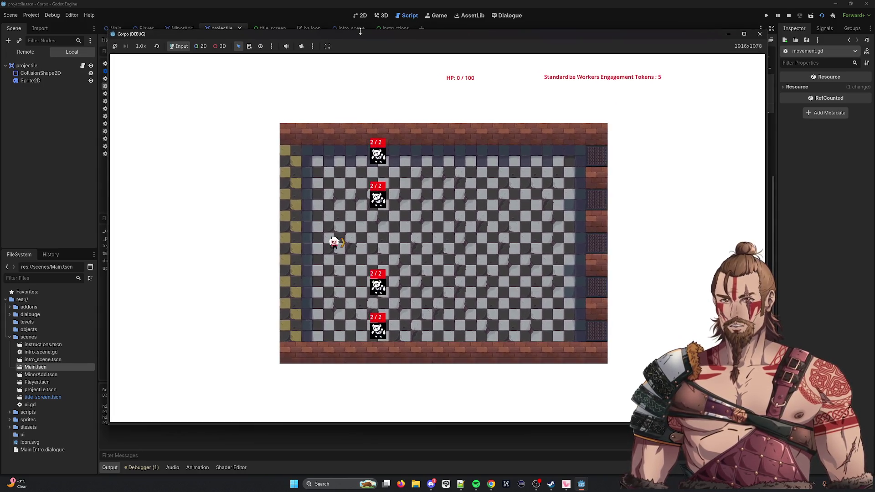
{"action": "mouse_move", "coordinate": [234, 32]}
{"action": "left_mouse_down"}
{"action": "mouse_move", "coordinate": [390, 39]}
{"action": "mouse_move", "coordinate": [379, 39]}
{"action": "left_mouse_up"}
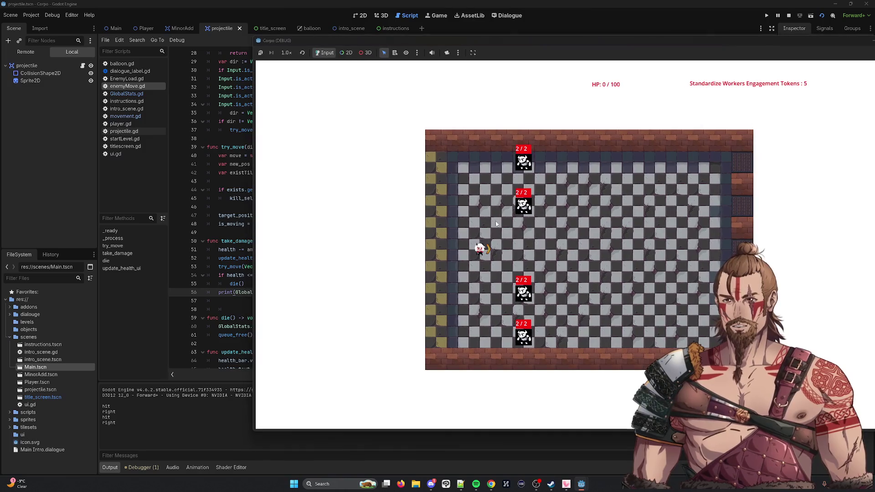
{"action": "key", "text": "Down"}
{"action": "key", "text": "Down"}
{"action": "key", "text": "Down"}
{"action": "key", "text": "Right"}
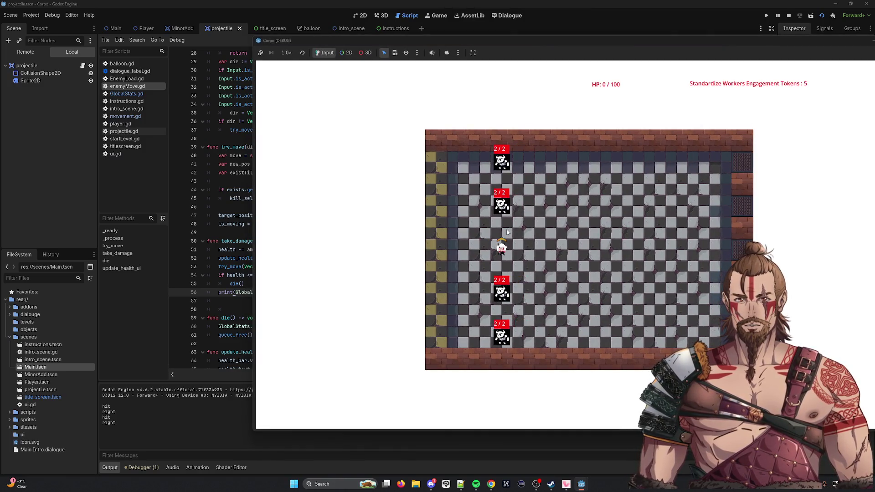
{"action": "key", "text": "Left"}
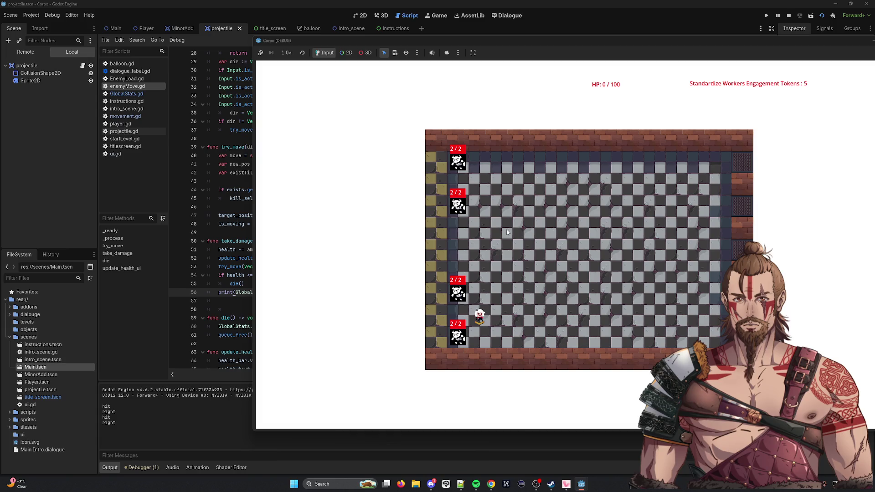
{"action": "key", "text": "Up"}
{"action": "key", "text": "Up"}
{"action": "key", "text": "Up"}
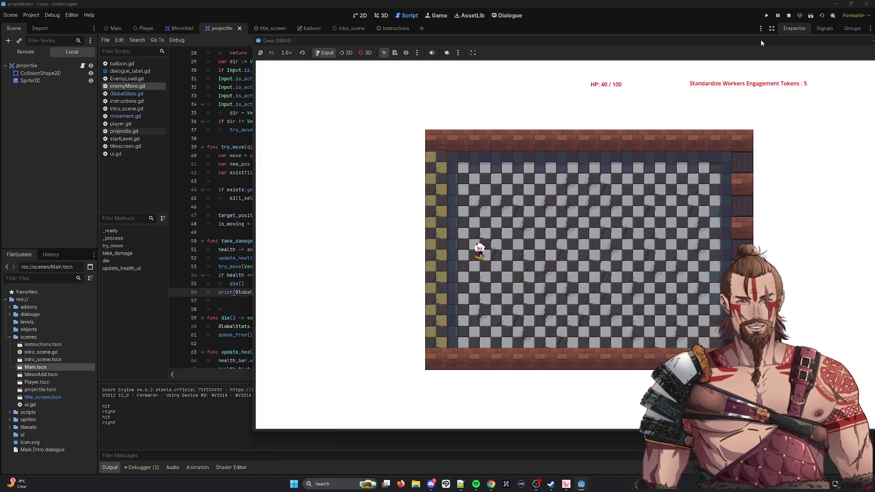
{"action": "left_click_drag", "start_coordinate": [763, 43], "coordinate": [614, 79]}
{"action": "left_click", "coordinate": [756, 76]}
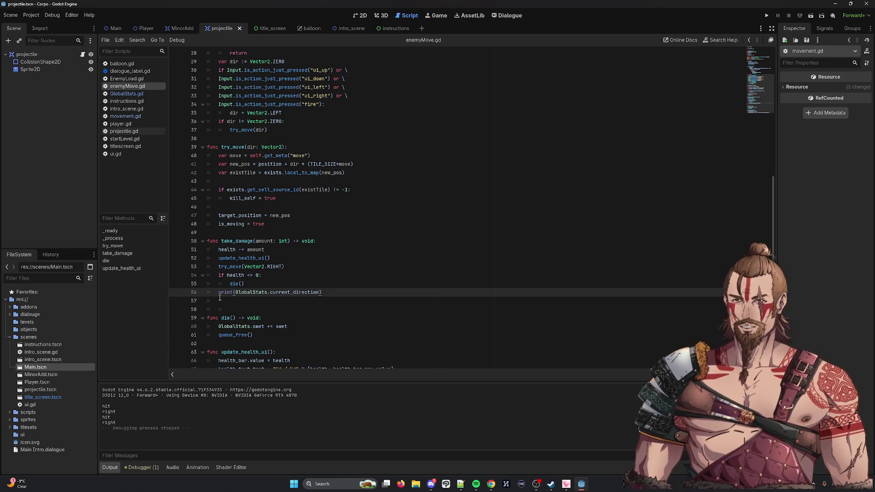
{"action": "double_click", "coordinate": [226, 249]}
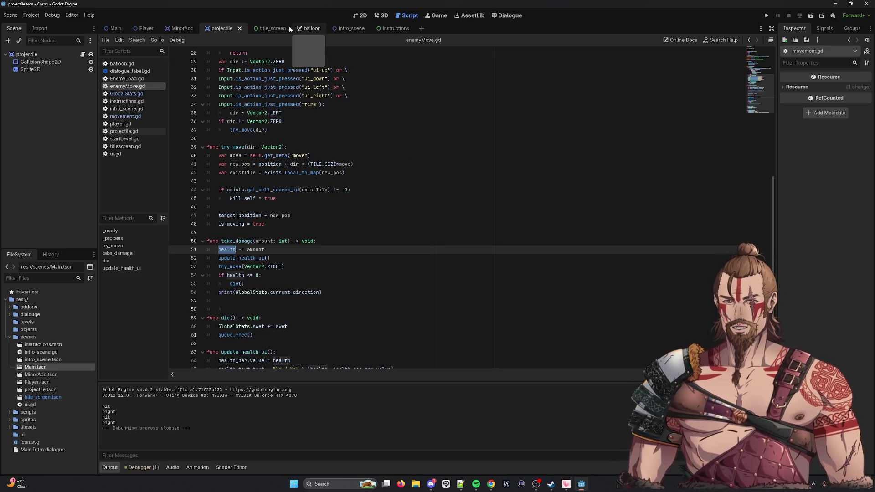
{"action": "left_click", "coordinate": [309, 29]}
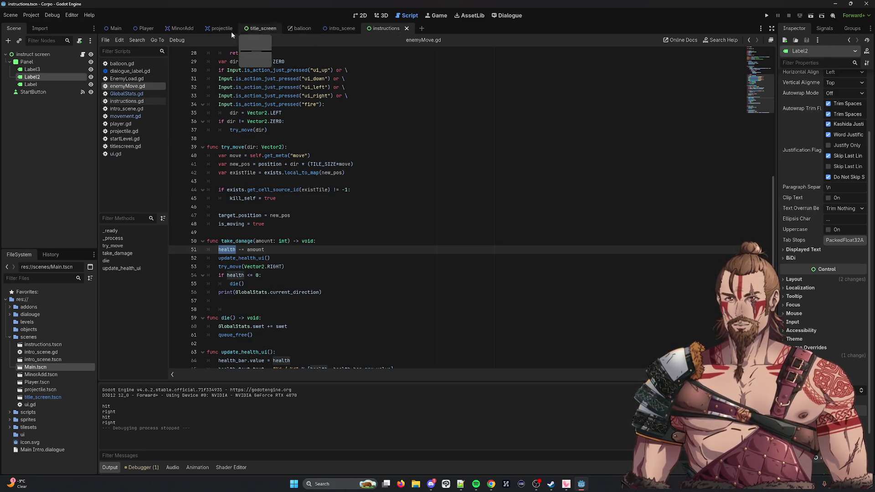
Change GlobalStats.gd's default current_direction from "right" to "up".
{"action": "left_click", "coordinate": [336, 29]}
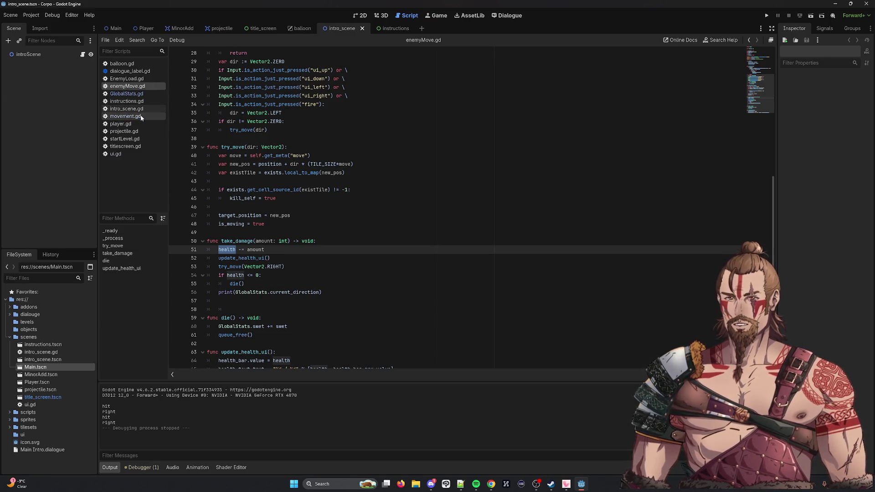
{"action": "left_click", "coordinate": [152, 117]}
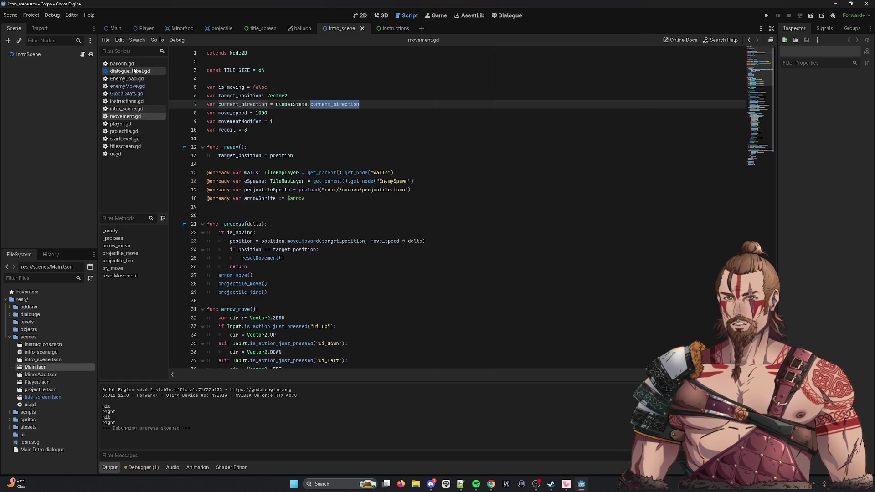
{"action": "left_click", "coordinate": [126, 93]}
{"action": "double_click", "coordinate": [283, 89]}
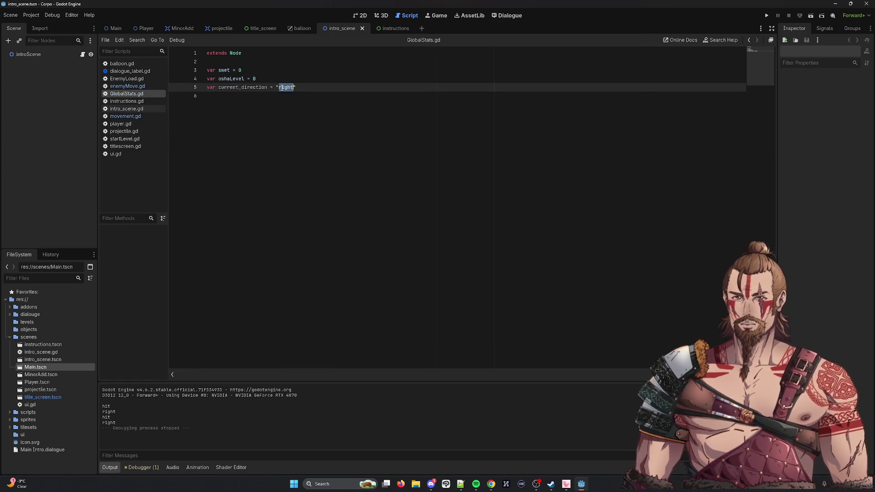
{"action": "type", "text": "up"}
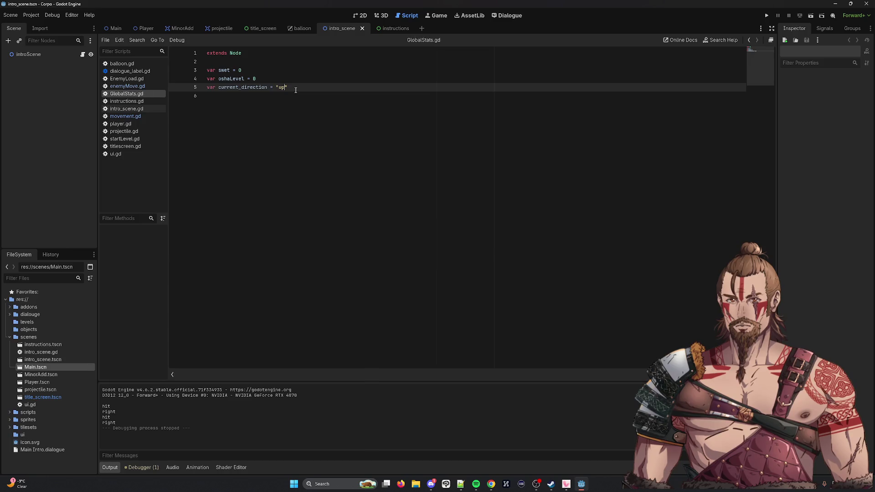
Play-test Main.tscn with the arrow keys, close it, and open movement.gd.
{"action": "key", "text": "F5"}
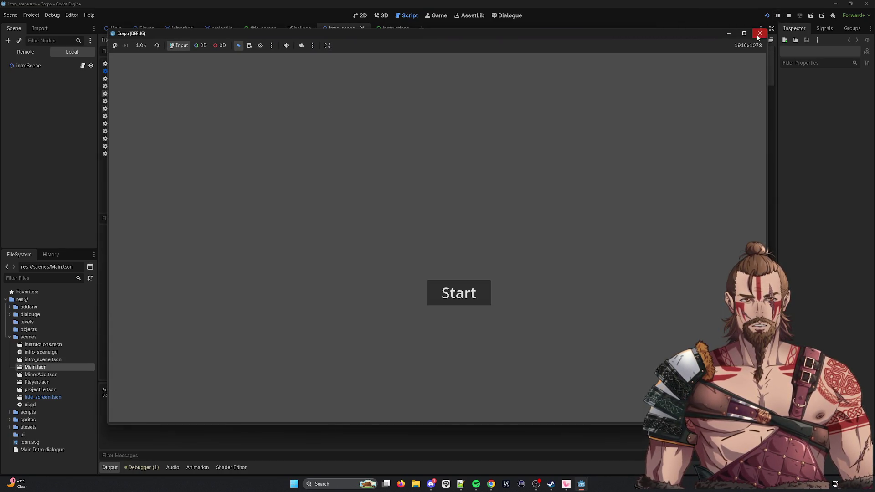
{"action": "left_click", "coordinate": [822, 16]}
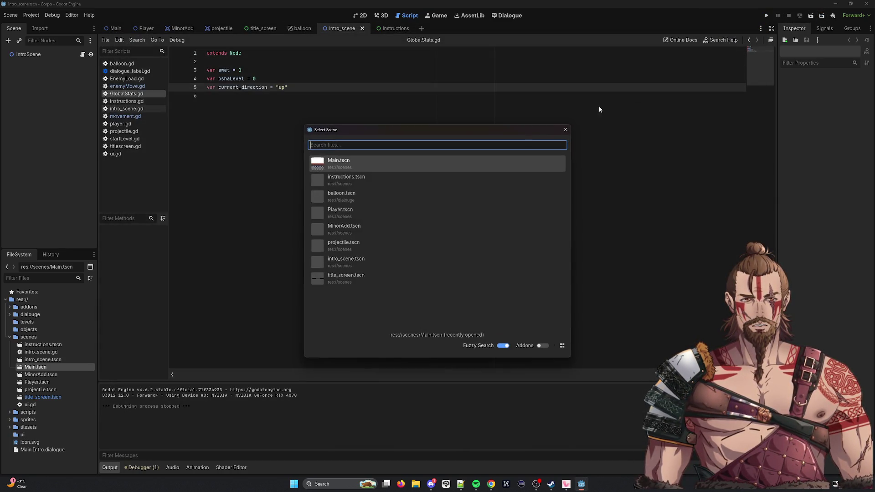
{"action": "double_click", "coordinate": [373, 168]}
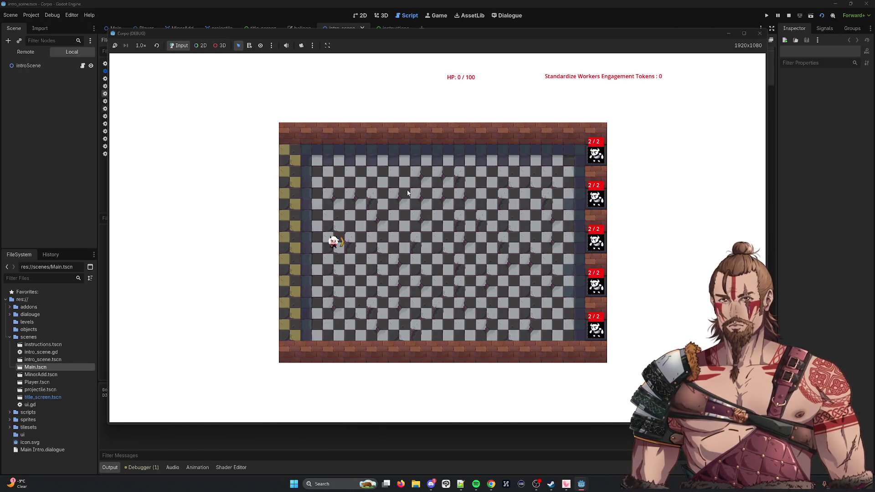
{"action": "key", "text": "Right"}
{"action": "key", "text": "Right"}
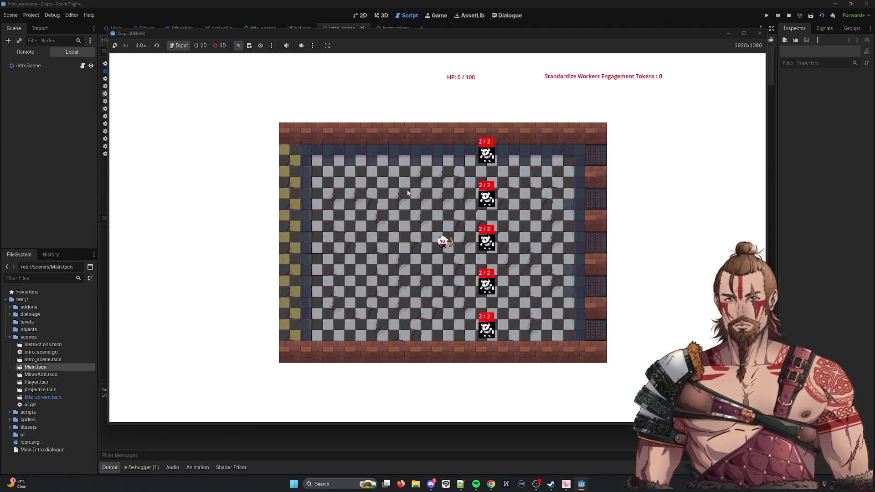
{"action": "key", "text": "Right"}
{"action": "key", "text": "Right"}
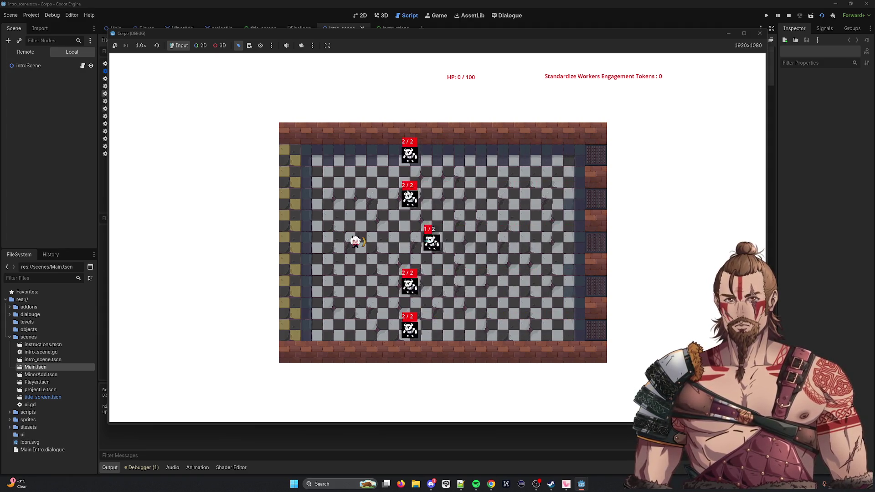
{"action": "mouse_move", "coordinate": [173, 33]}
{"action": "left_mouse_down"}
{"action": "mouse_move", "coordinate": [283, 29]}
{"action": "mouse_move", "coordinate": [241, 33]}
{"action": "left_mouse_up"}
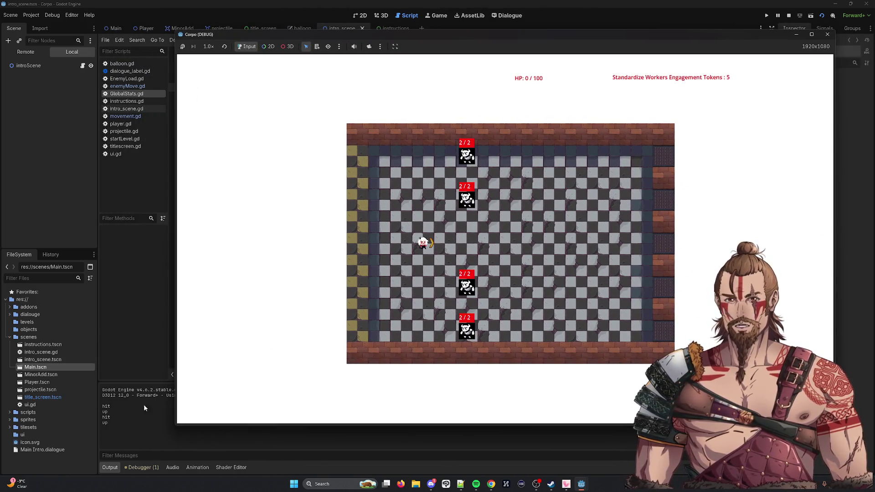
{"action": "left_click", "coordinate": [827, 34]}
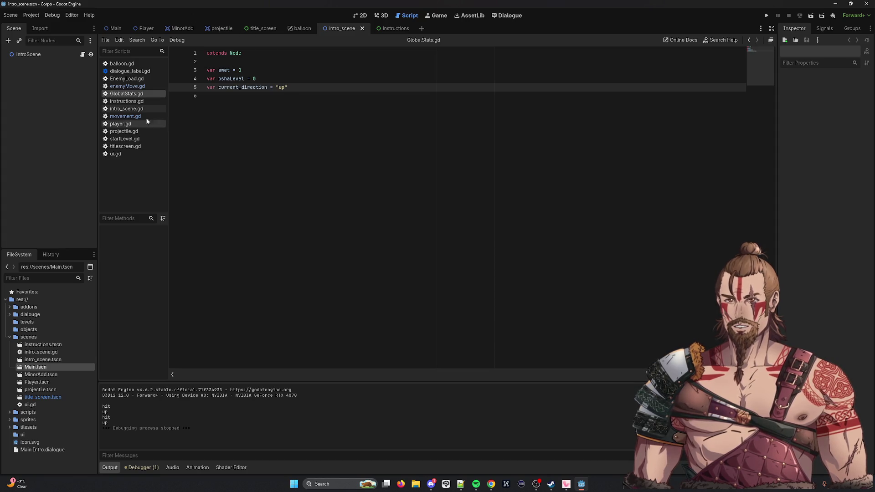
{"action": "left_click", "coordinate": [132, 118]}
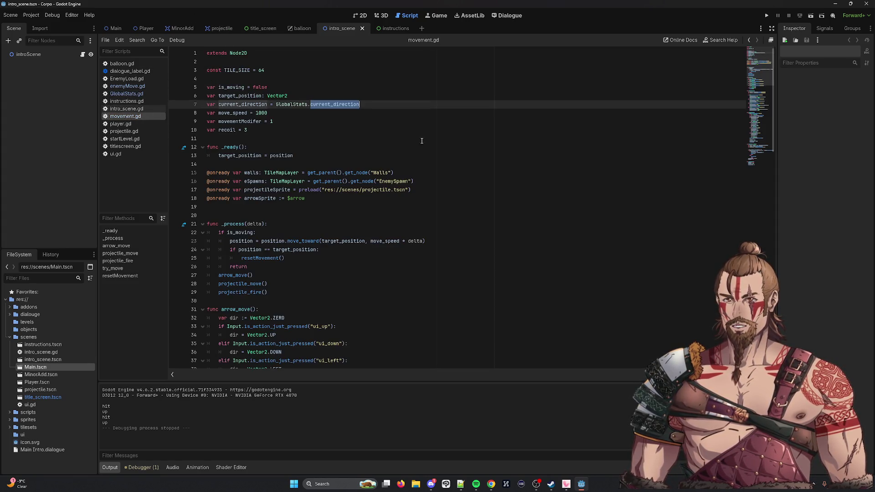
{"action": "left_click", "coordinate": [312, 94]}
{"action": "left_click_drag", "start_coordinate": [275, 105], "coordinate": [365, 105]}
{"action": "key", "text": "ctrl+c"}
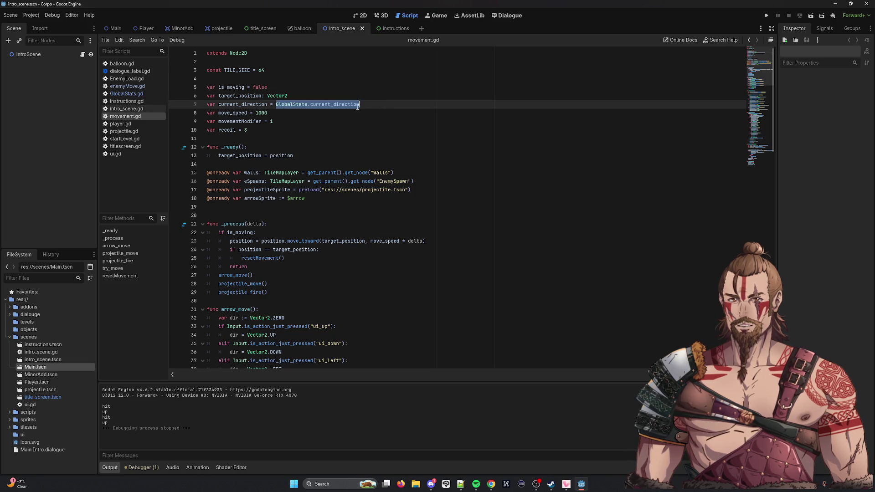
{"action": "left_click", "coordinate": [387, 107]}
{"action": "double_click", "coordinate": [250, 105]}
{"action": "scroll", "coordinate": [325, 169], "scroll_direction": "down", "scroll_amount": 15}
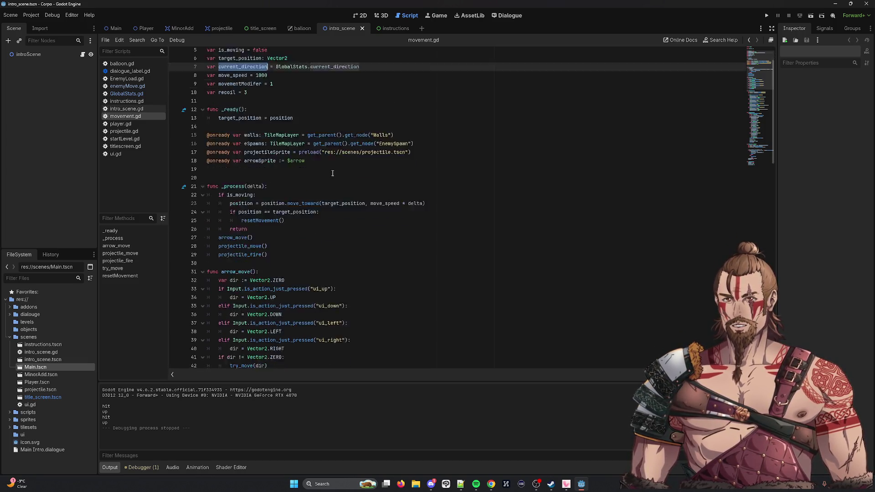
{"action": "scroll", "coordinate": [325, 170], "scroll_direction": "down", "scroll_amount": 3}
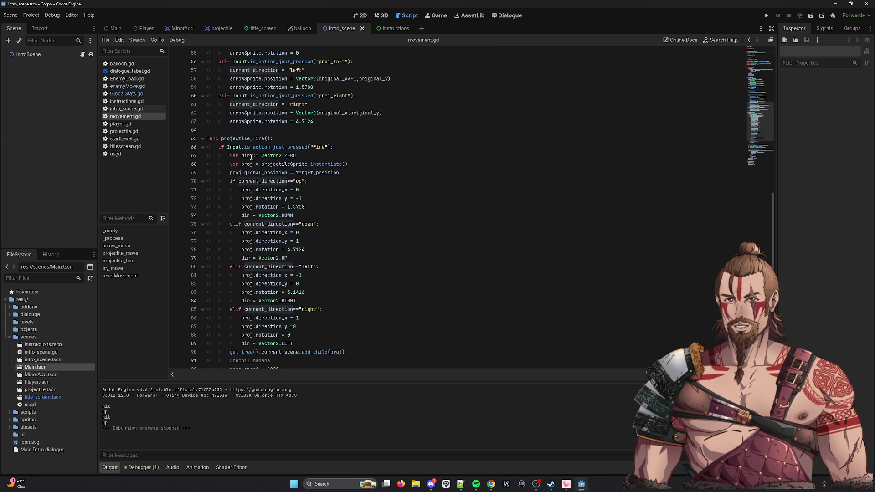
{"action": "double_click", "coordinate": [264, 181]}
{"action": "key", "text": "ctrl+v"}
{"action": "key", "text": "ctrl+z"}
{"action": "scroll", "coordinate": [260, 182], "scroll_direction": "up", "scroll_amount": 5}
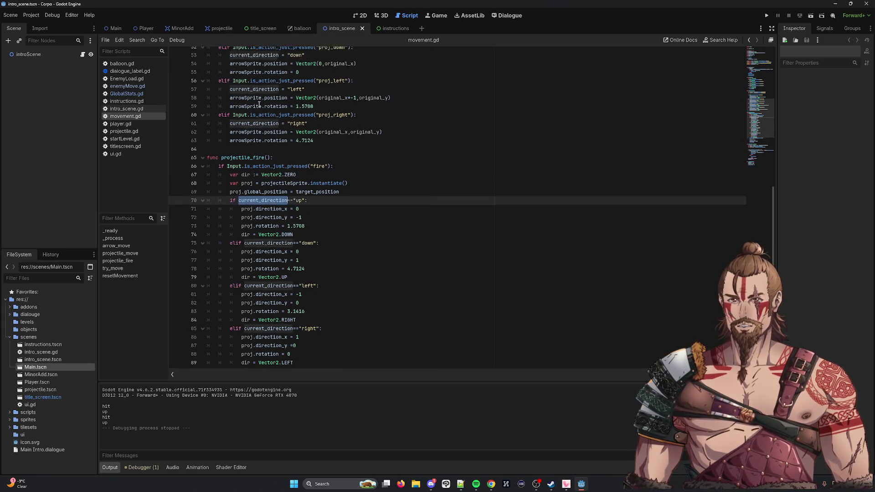
{"action": "double_click", "coordinate": [248, 130]}
{"action": "key", "text": "ctrl+v"}
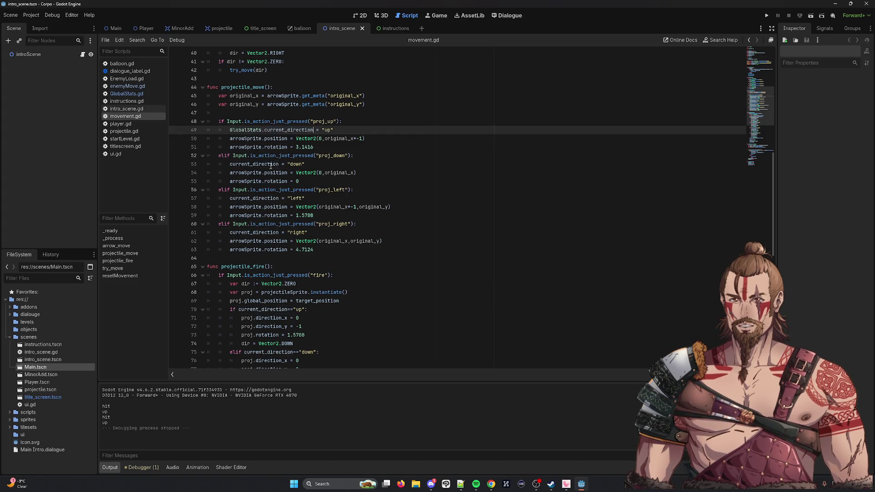
{"action": "double_click", "coordinate": [255, 164]}
{"action": "key", "text": "ctrl+z"}
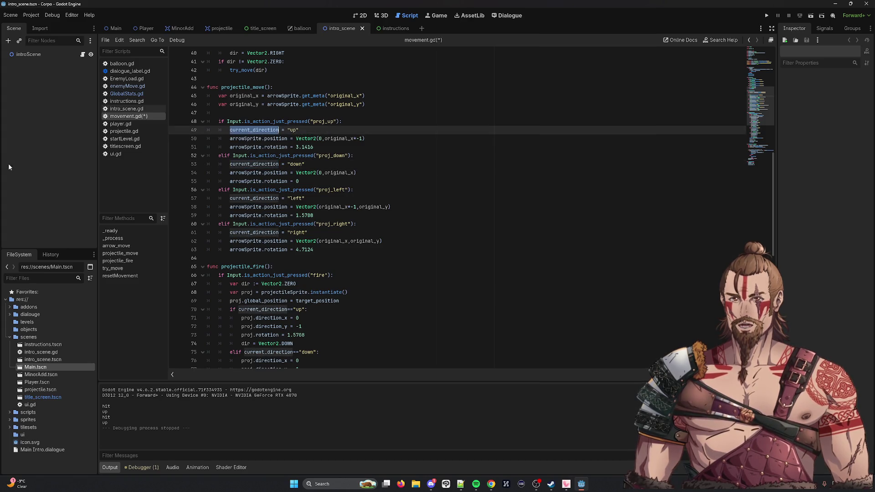
{"action": "key", "text": "ctrl+s"}
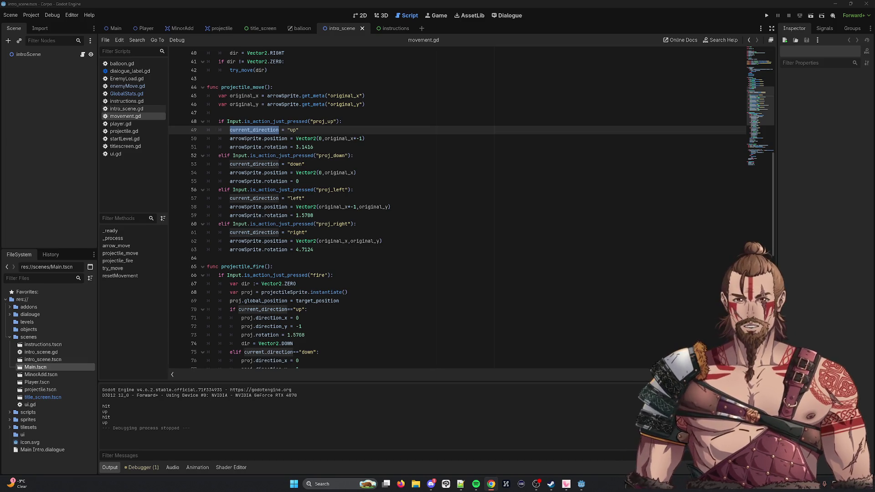
{"action": "scroll", "coordinate": [391, 182], "scroll_direction": "up", "scroll_amount": 10}
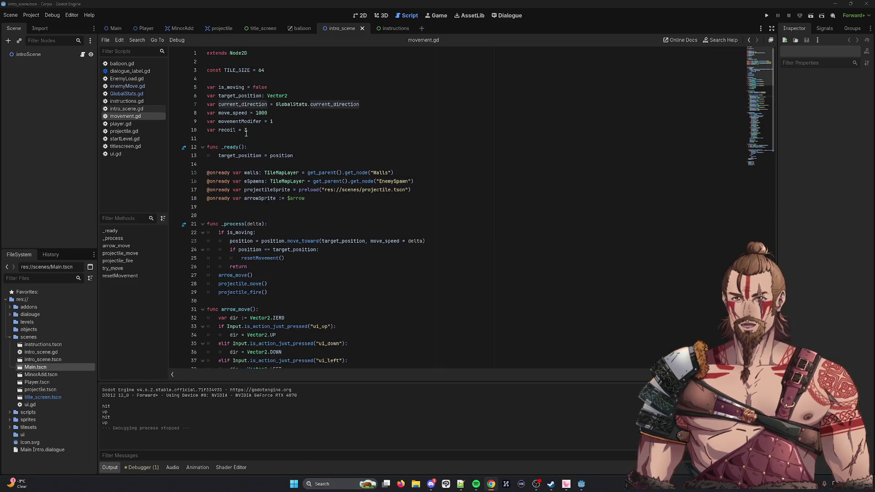
Delete the local var current_direction declaration on line 7.
{"action": "triple_click", "coordinate": [364, 105]}
{"action": "key", "text": "BackSpace"}
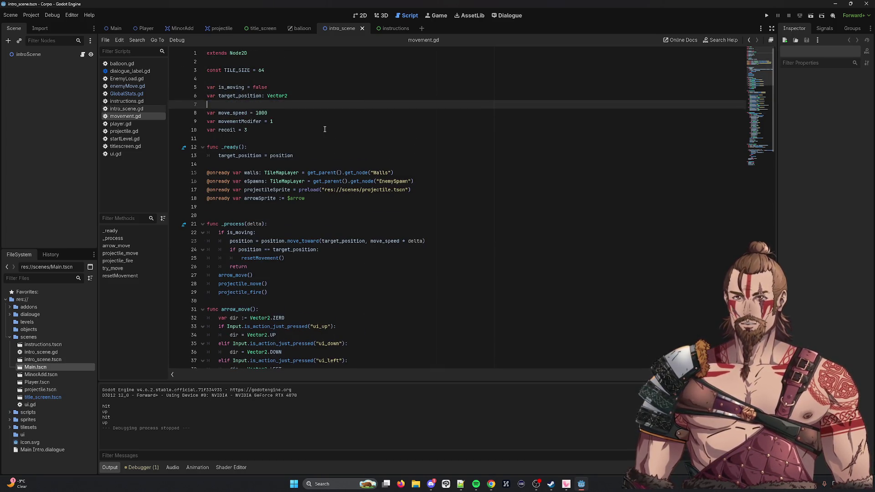
{"action": "key", "text": "BackSpace"}
{"action": "scroll", "coordinate": [281, 200], "scroll_direction": "down", "scroll_amount": 1}
{"action": "scroll", "coordinate": [282, 201], "scroll_direction": "down", "scroll_amount": 8}
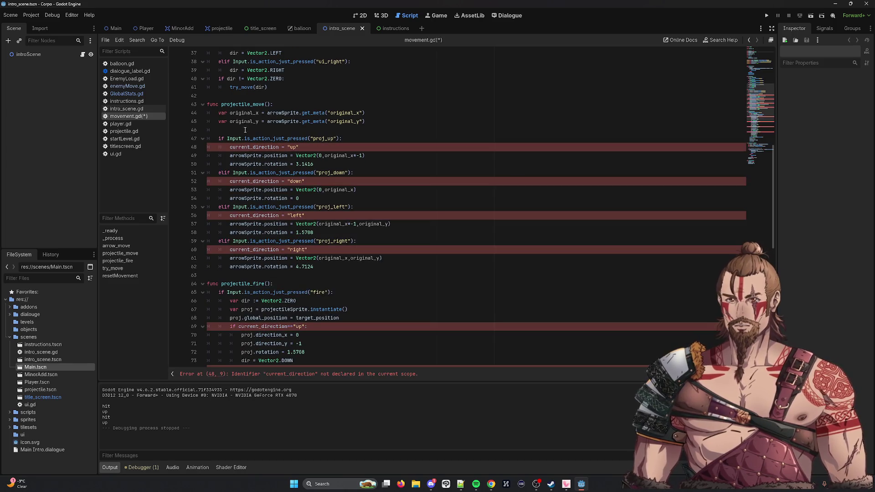
Replace current_direction with GlobalStats.current_direction on lines 48, 52, 56 and 60.
{"action": "double_click", "coordinate": [251, 146]}
{"action": "key", "text": "ctrl+v"}
{"action": "double_click", "coordinate": [254, 181]}
{"action": "key", "text": "ctrl+v"}
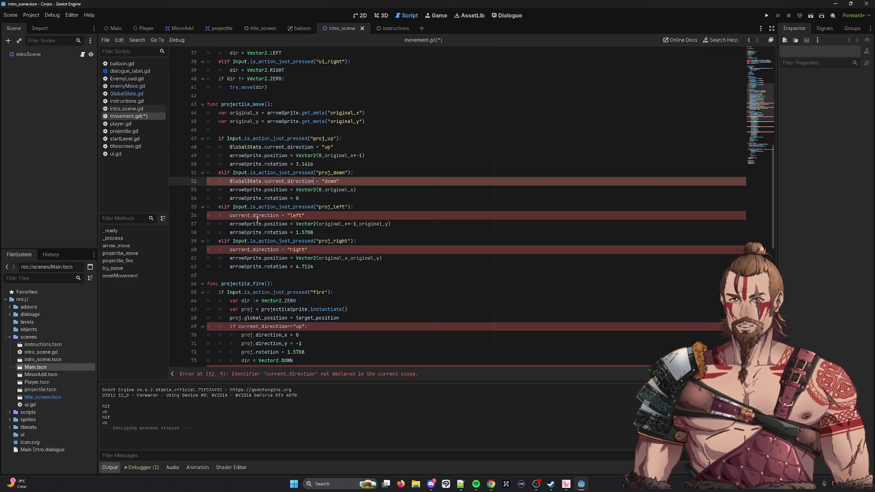
{"action": "left_click", "coordinate": [262, 215]}
{"action": "double_click", "coordinate": [261, 215]}
{"action": "key", "text": "ctrl+v"}
{"action": "double_click", "coordinate": [261, 250]}
{"action": "key", "text": "ctrl+v"}
Replace current_direction with GlobalStats.current_direction on lines 69, 74, 79 and 84, then save.
{"action": "scroll", "coordinate": [259, 250], "scroll_direction": "down", "scroll_amount": 3}
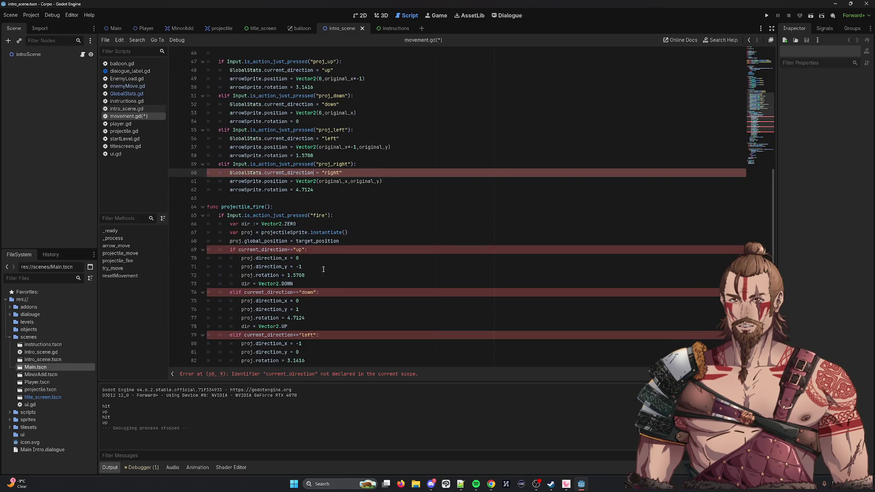
{"action": "double_click", "coordinate": [259, 251]}
{"action": "key", "text": "ctrl+v"}
{"action": "double_click", "coordinate": [265, 292]}
{"action": "key", "text": "ctrl+v"}
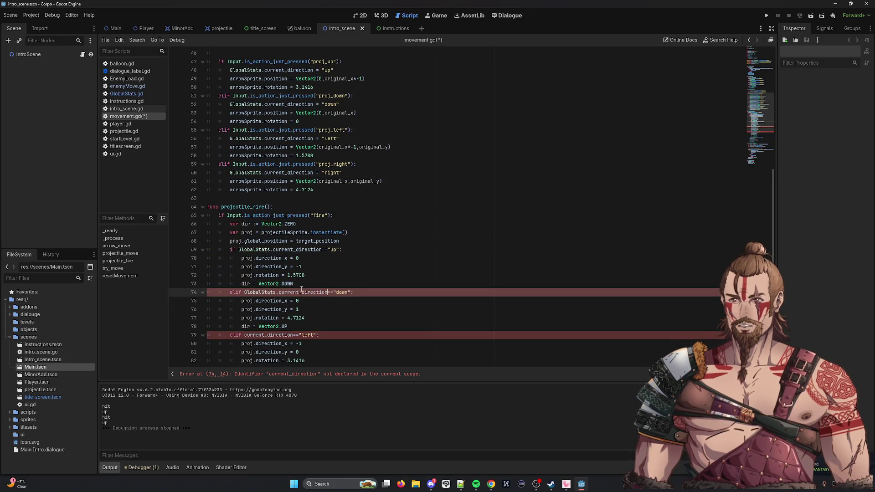
{"action": "scroll", "coordinate": [345, 288], "scroll_direction": "down", "scroll_amount": 2}
{"action": "double_click", "coordinate": [261, 283]}
{"action": "key", "text": "ctrl+v"}
{"action": "scroll", "coordinate": [274, 282], "scroll_direction": "down", "scroll_amount": 2}
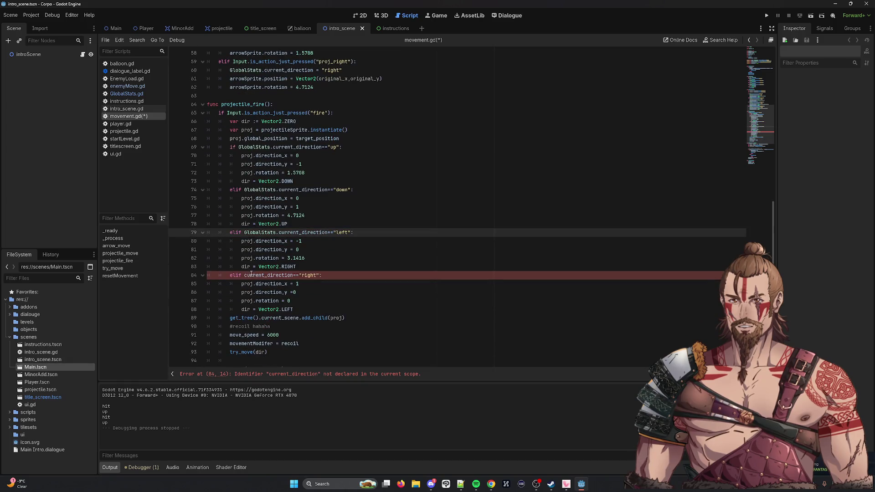
{"action": "double_click", "coordinate": [262, 275]}
{"action": "key", "text": "ctrl+v"}
{"action": "key", "text": "ctrl+s"}
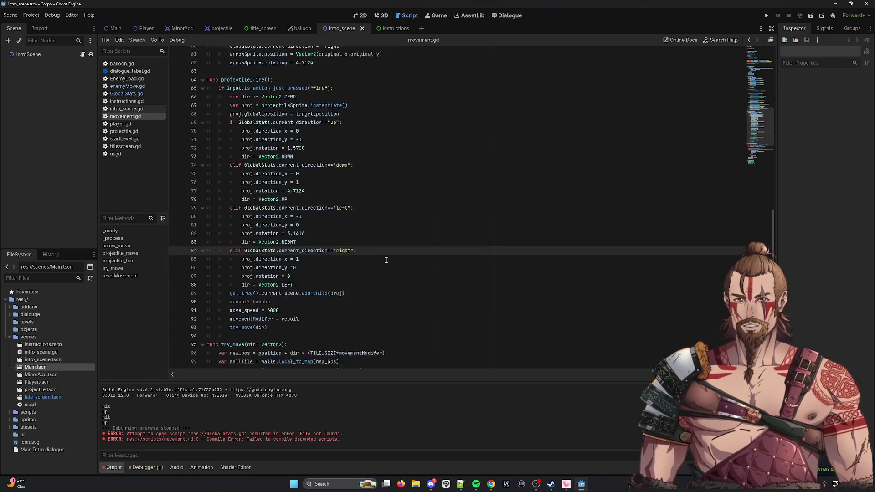
{"action": "scroll", "coordinate": [378, 247], "scroll_direction": "down", "scroll_amount": 7}
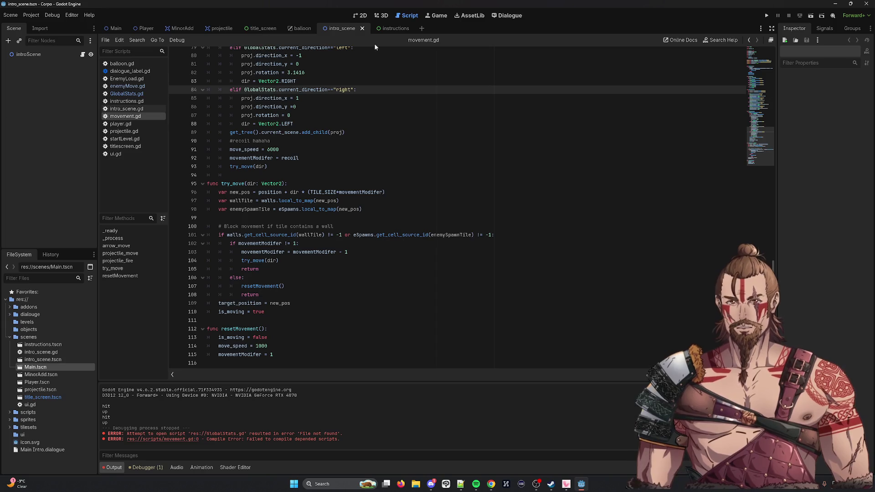
Run Main.tscn, turn the player left then walk right, and close the game.
{"action": "left_click", "coordinate": [827, 17]}
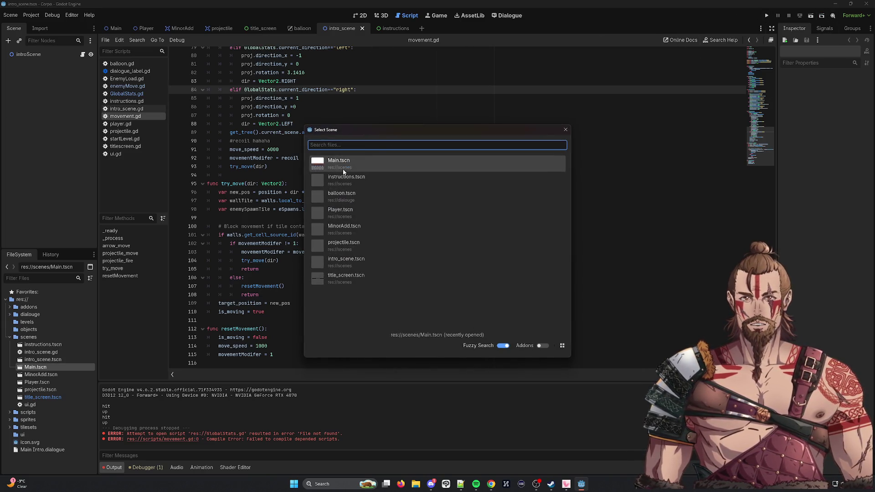
{"action": "double_click", "coordinate": [345, 172]}
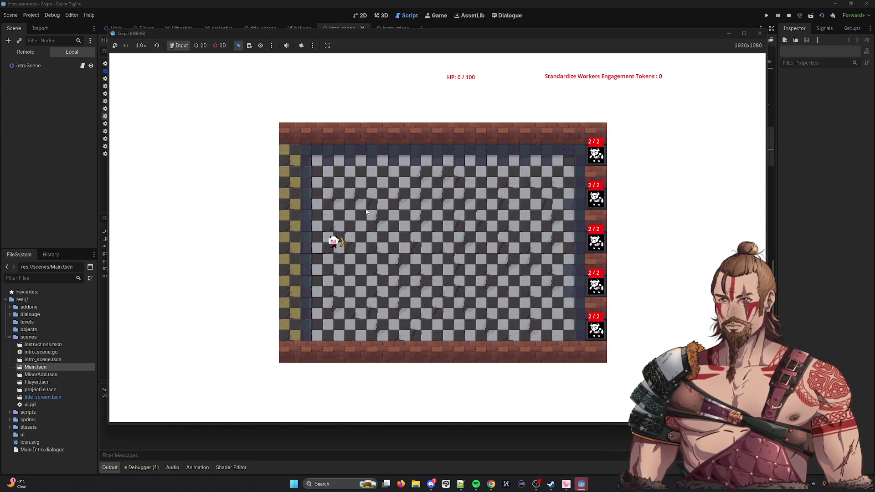
{"action": "key", "text": "Left"}
{"action": "key", "text": "Right"}
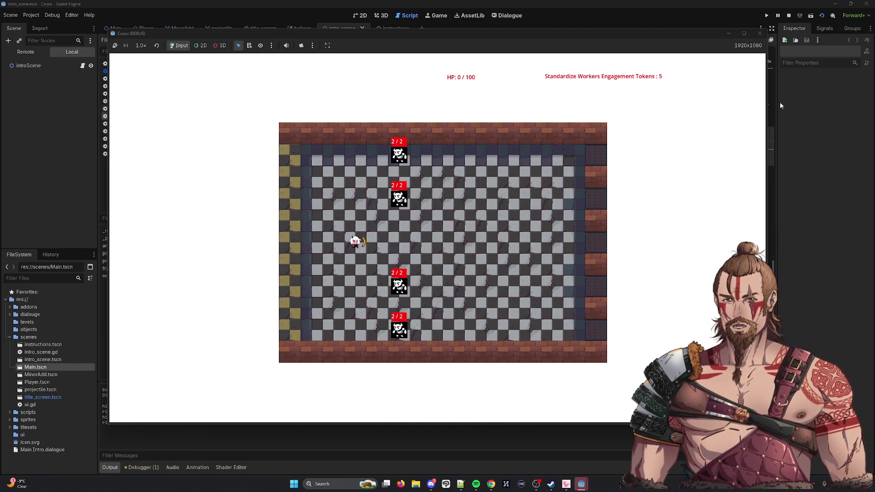
{"action": "left_click", "coordinate": [760, 34]}
Switch through the open scene tabs to the projectile scene.
{"action": "left_click", "coordinate": [294, 30]}
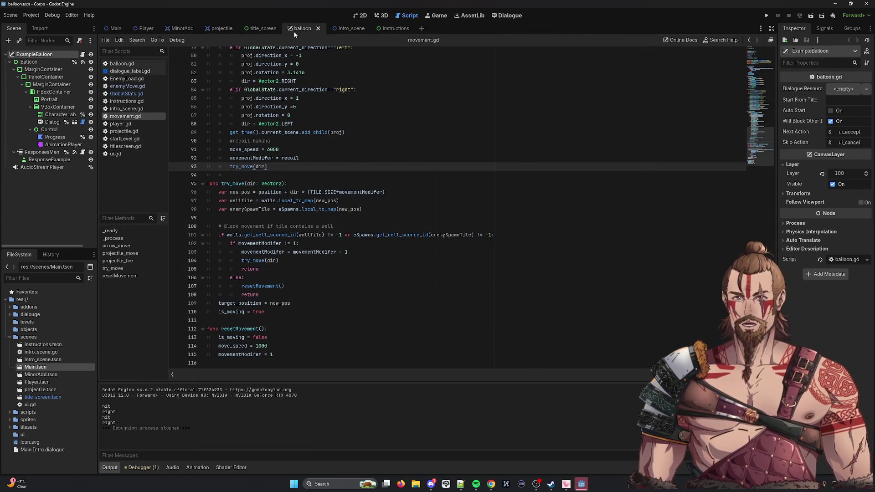
{"action": "left_click", "coordinate": [261, 30]}
{"action": "left_click", "coordinate": [221, 28]}
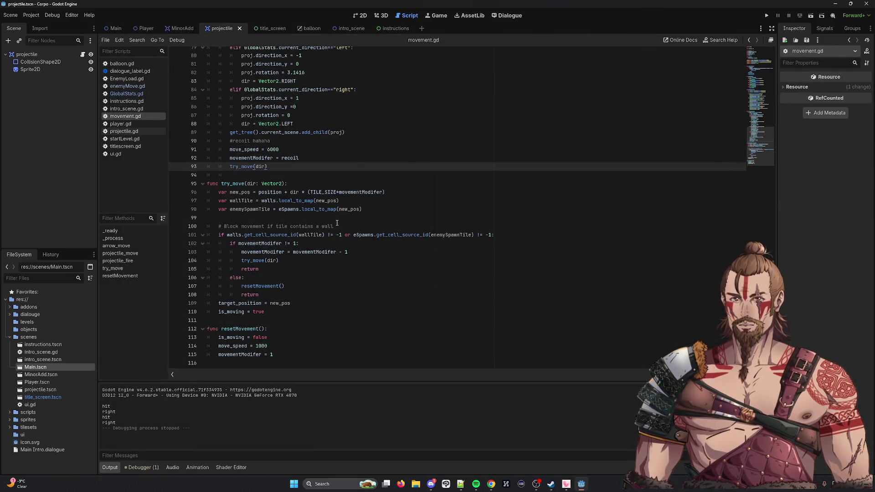
In enemyMove.gd, remove 'print(' and ')' from line 56 in take_damage and re-indent it.
{"action": "left_click", "coordinate": [139, 86]}
{"action": "scroll", "coordinate": [243, 268], "scroll_direction": "down", "scroll_amount": 1}
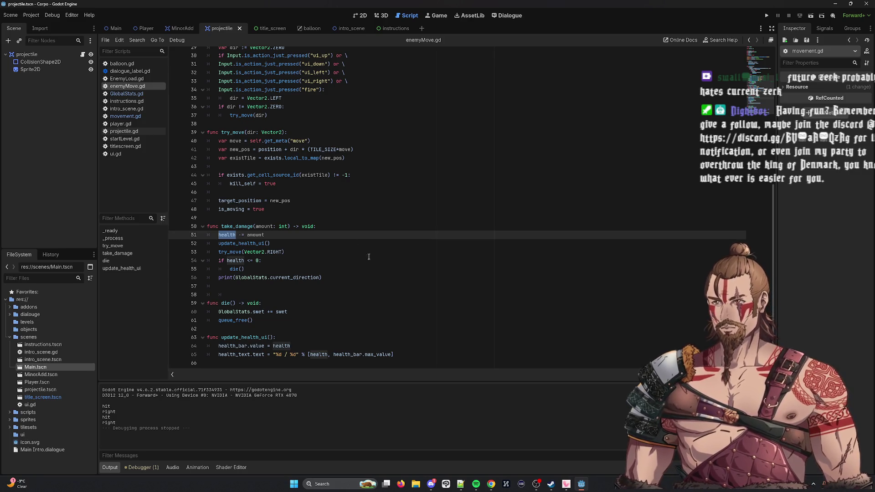
{"action": "left_click", "coordinate": [310, 243]}
{"action": "left_click_drag", "start_coordinate": [342, 278], "coordinate": [176, 279]}
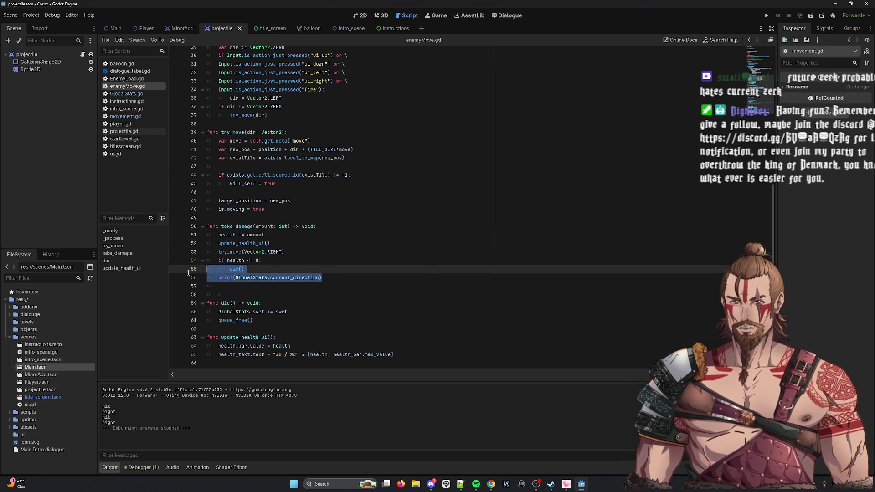
{"action": "key", "text": "BackSpace"}
{"action": "key", "text": "BackSpace"}
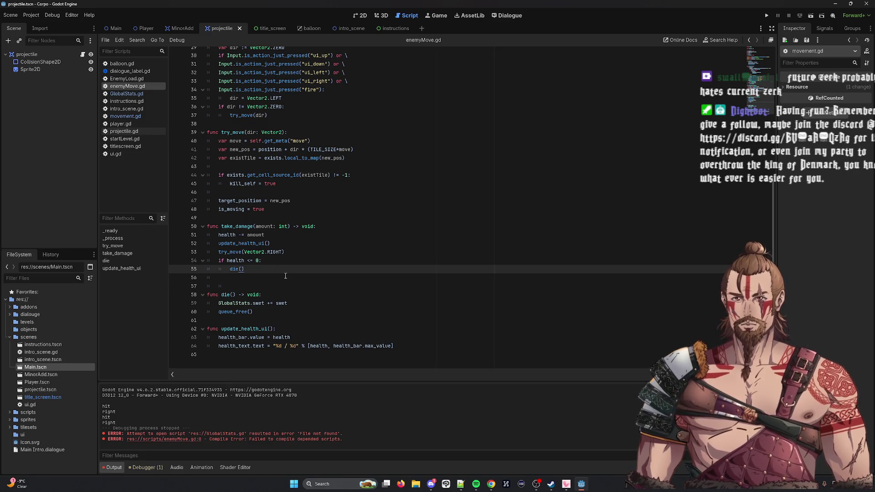
{"action": "key", "text": "ctrl+z"}
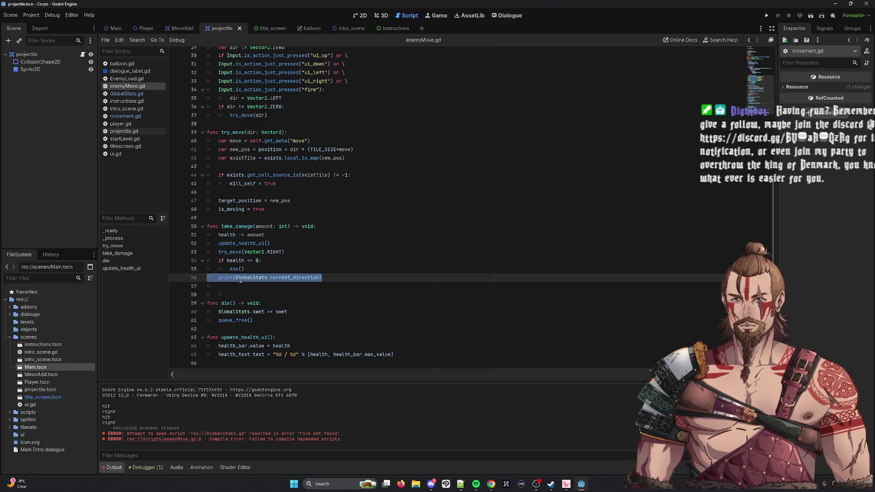
{"action": "left_click_drag", "start_coordinate": [241, 280], "coordinate": [208, 279]}
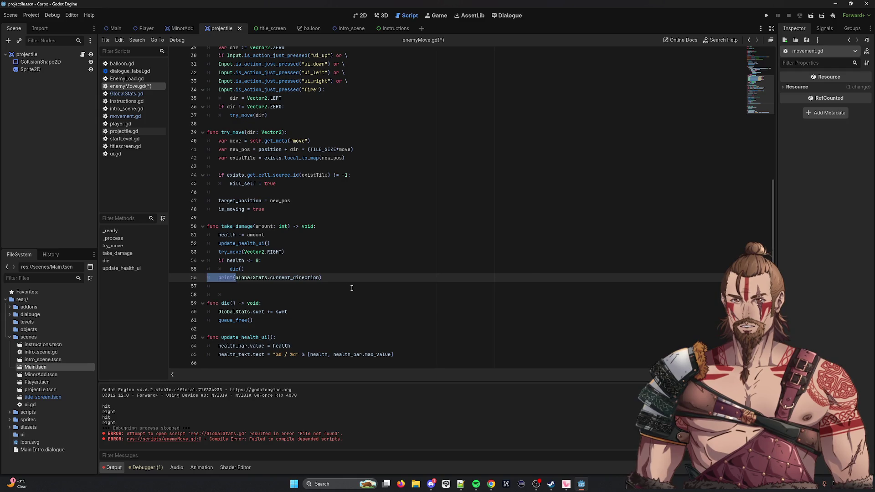
{"action": "key", "text": "BackSpace"}
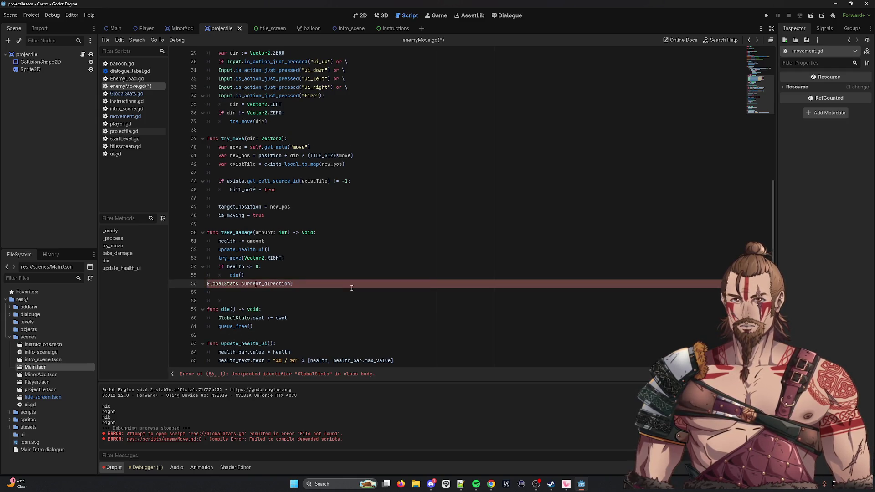
{"action": "key", "text": "Delete"}
{"action": "key", "text": "Home"}
{"action": "key", "text": "Tab"}
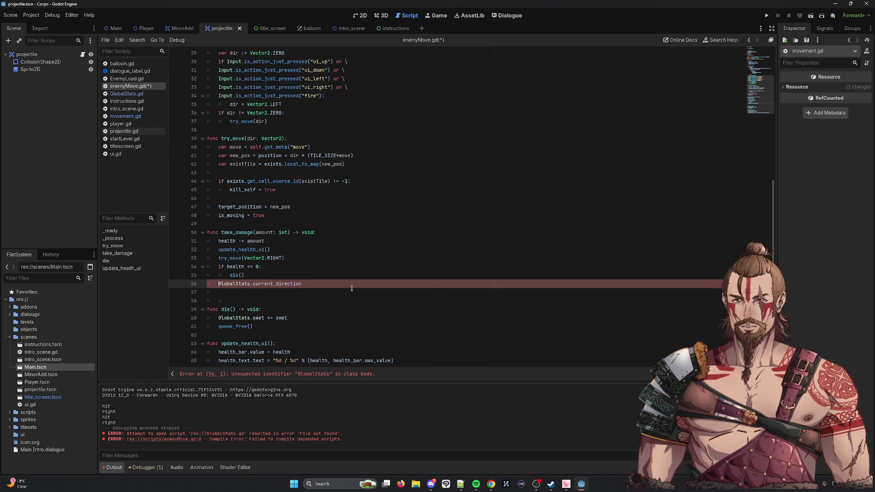
Highlight try_move to check where it is used in the script.
{"action": "scroll", "coordinate": [352, 288], "scroll_direction": "up", "scroll_amount": 6}
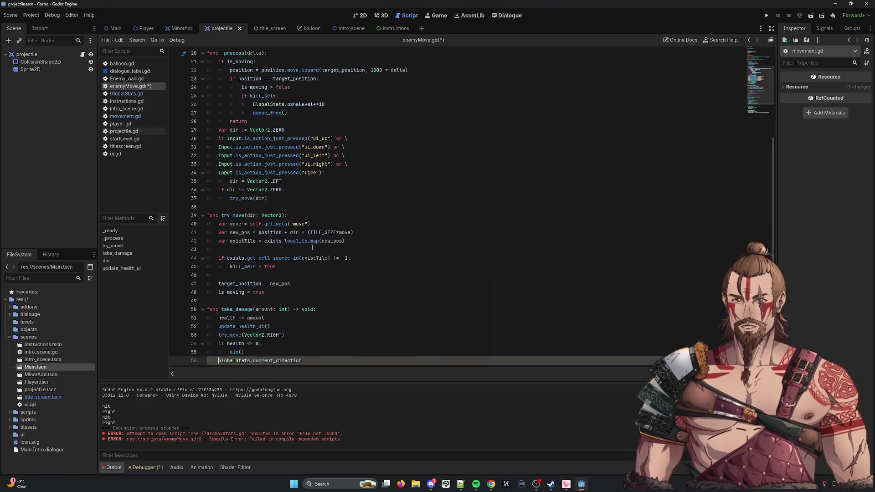
{"action": "scroll", "coordinate": [311, 248], "scroll_direction": "down", "scroll_amount": 2}
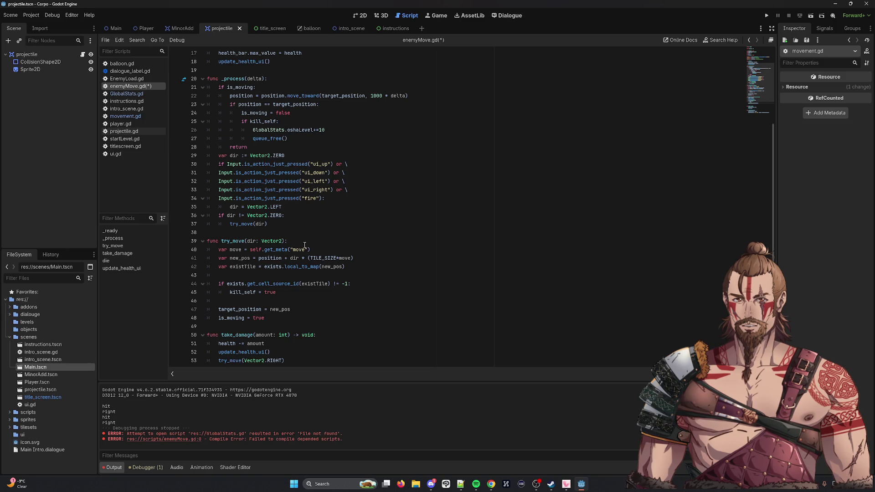
{"action": "left_click", "coordinate": [299, 241]}
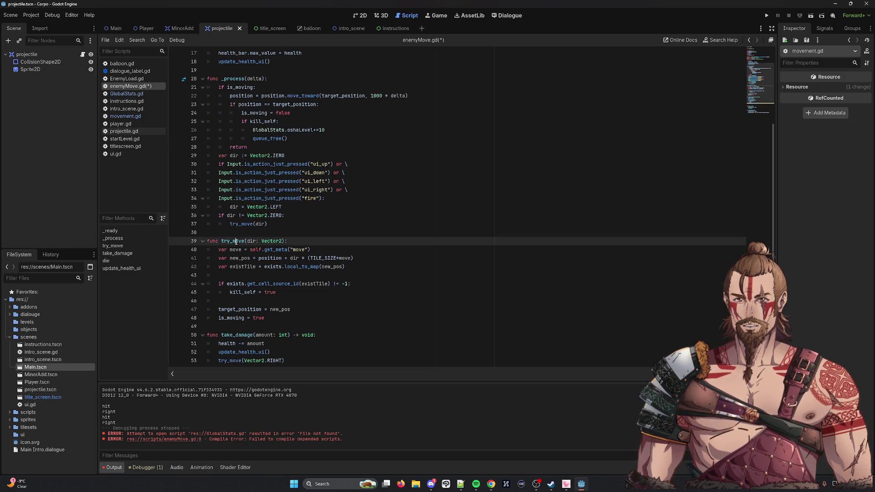
{"action": "double_click", "coordinate": [233, 242]}
{"action": "scroll", "coordinate": [471, 297], "scroll_direction": "down", "scroll_amount": 2}
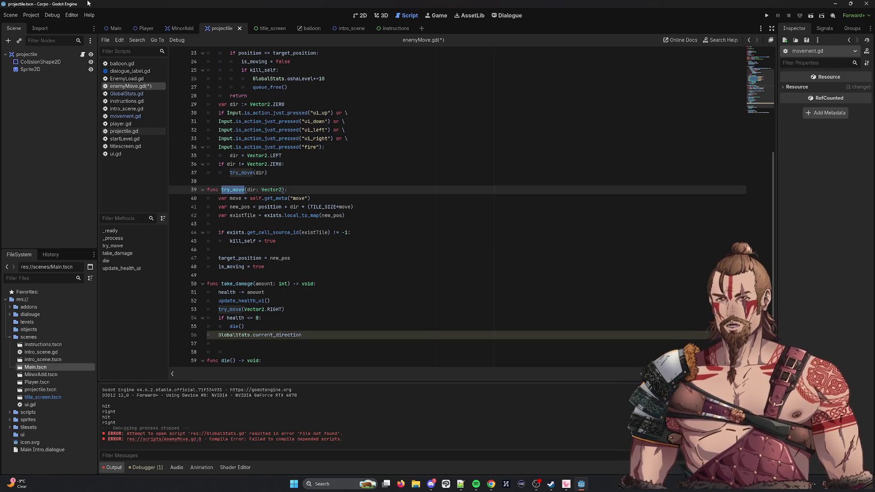
{"action": "left_click", "coordinate": [133, 117]}
{"action": "scroll", "coordinate": [282, 145], "scroll_direction": "up", "scroll_amount": 4}
{"action": "scroll", "coordinate": [282, 145], "scroll_direction": "up", "scroll_amount": 2}
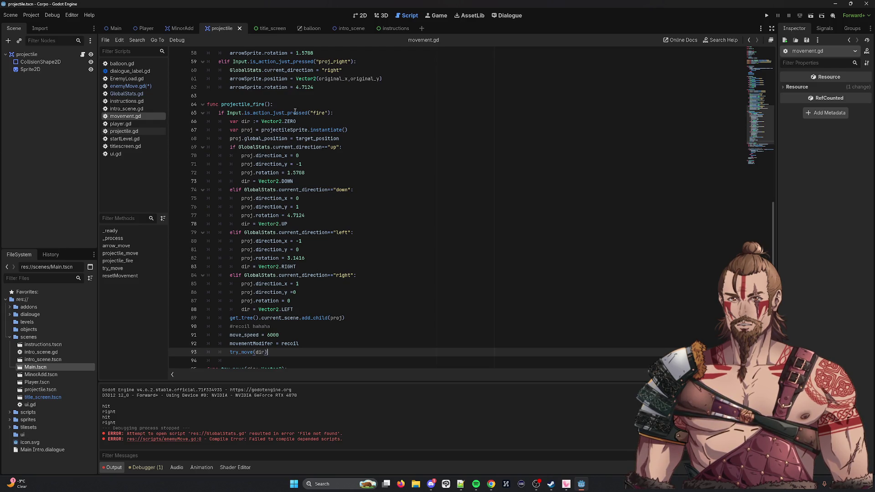
{"action": "left_click", "coordinate": [256, 113]}
{"action": "scroll", "coordinate": [341, 214], "scroll_direction": "down", "scroll_amount": 5}
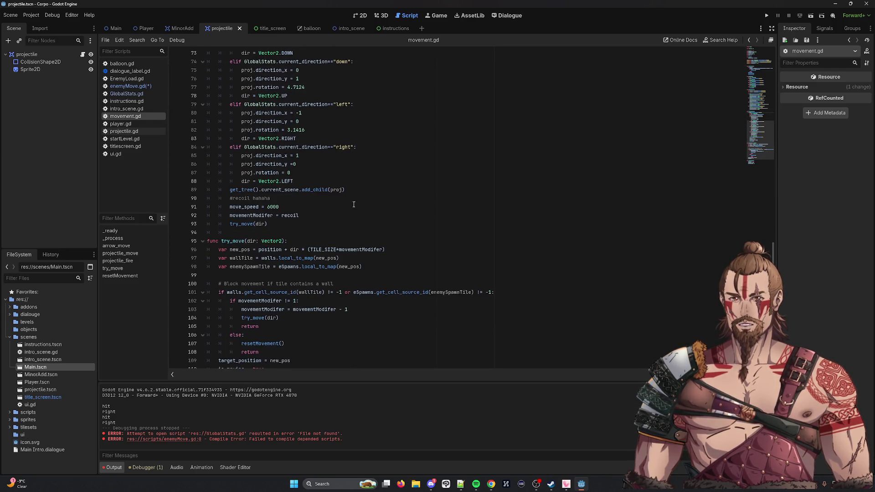
{"action": "scroll", "coordinate": [341, 214], "scroll_direction": "down", "scroll_amount": 2}
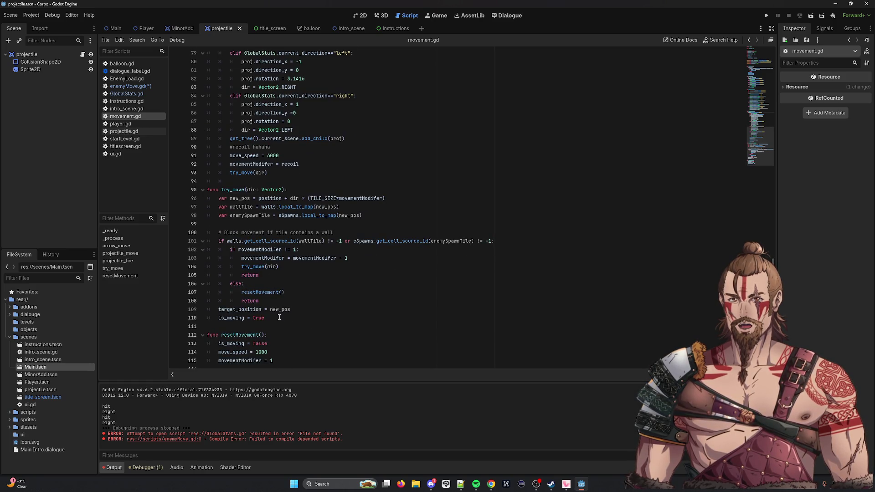
{"action": "left_click_drag", "start_coordinate": [290, 317], "coordinate": [145, 190]}
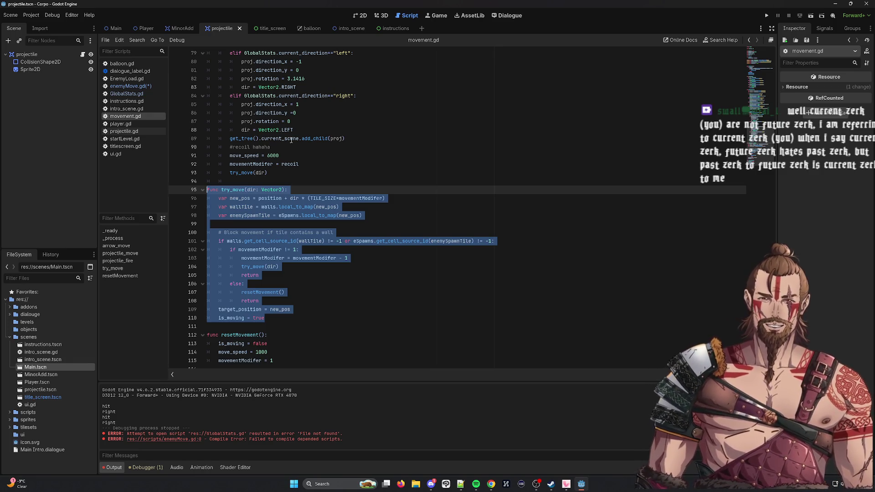
{"action": "left_click", "coordinate": [328, 299]}
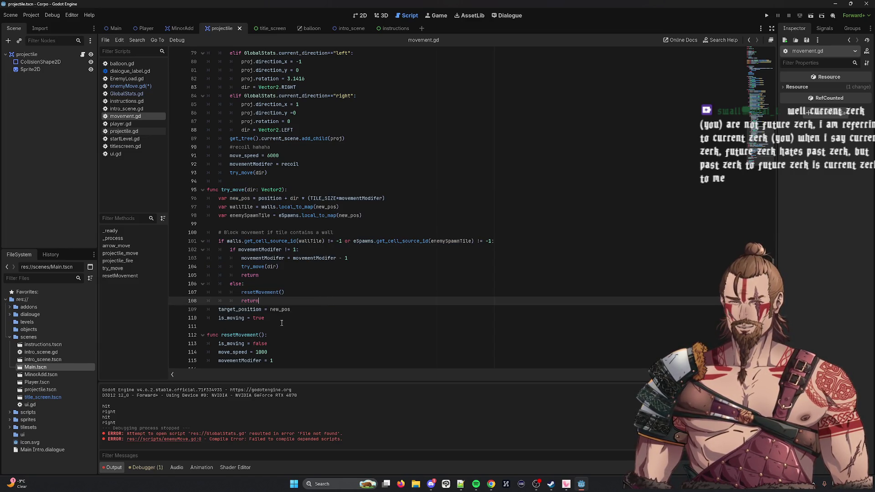
{"action": "left_click_drag", "start_coordinate": [282, 322], "coordinate": [153, 236]}
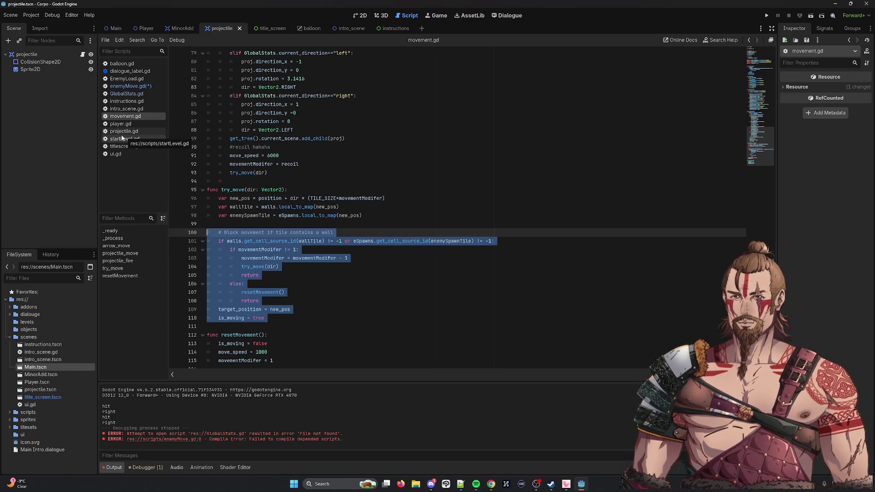
{"action": "scroll", "coordinate": [268, 184], "scroll_direction": "up", "scroll_amount": 7}
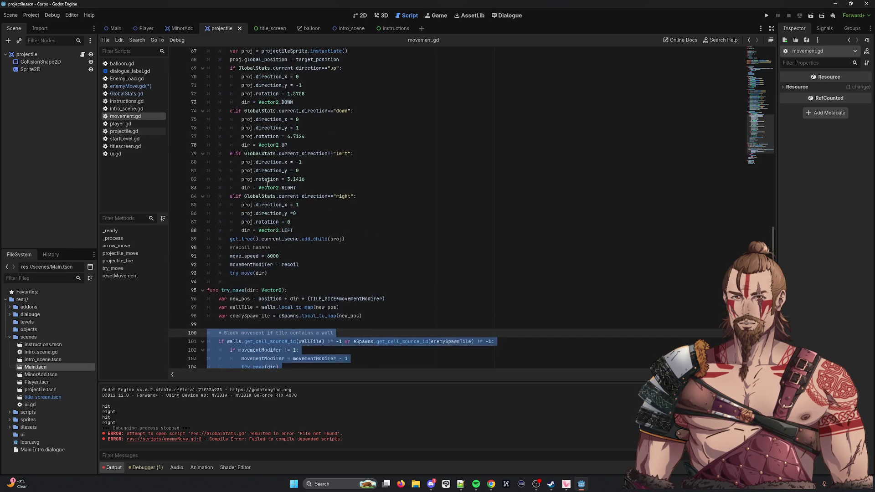
{"action": "double_click", "coordinate": [239, 105]}
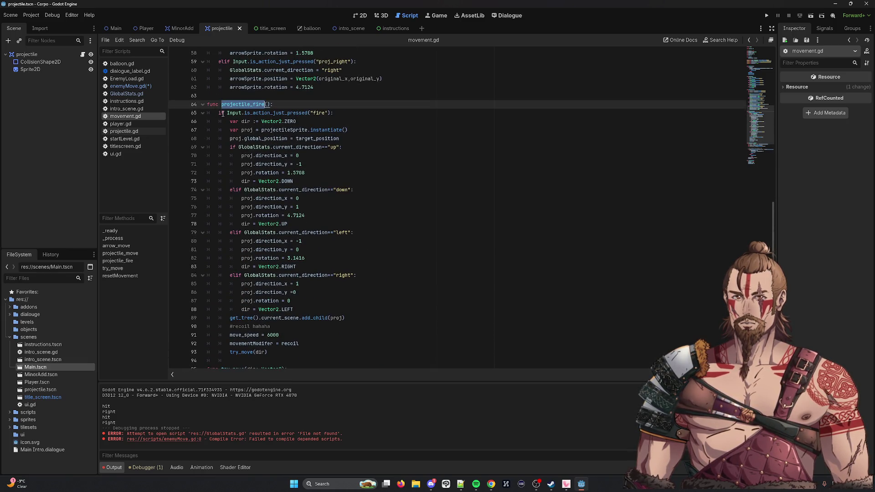
{"action": "double_click", "coordinate": [272, 165]}
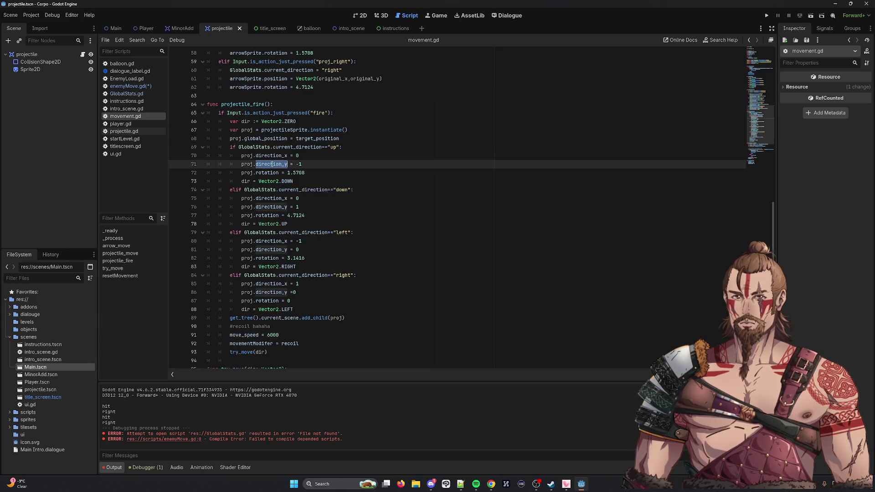
{"action": "left_click", "coordinate": [268, 174]}
{"action": "double_click", "coordinate": [269, 181]}
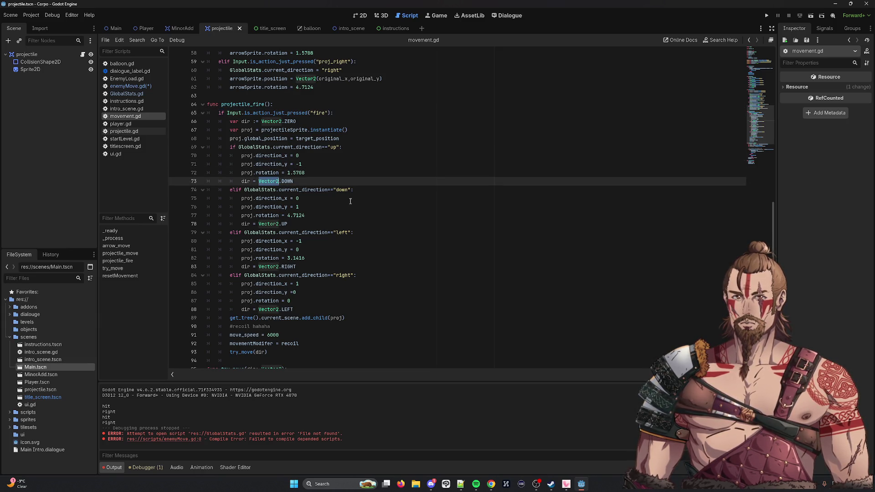
{"action": "double_click", "coordinate": [242, 352]}
{"action": "scroll", "coordinate": [319, 310], "scroll_direction": "down", "scroll_amount": 2}
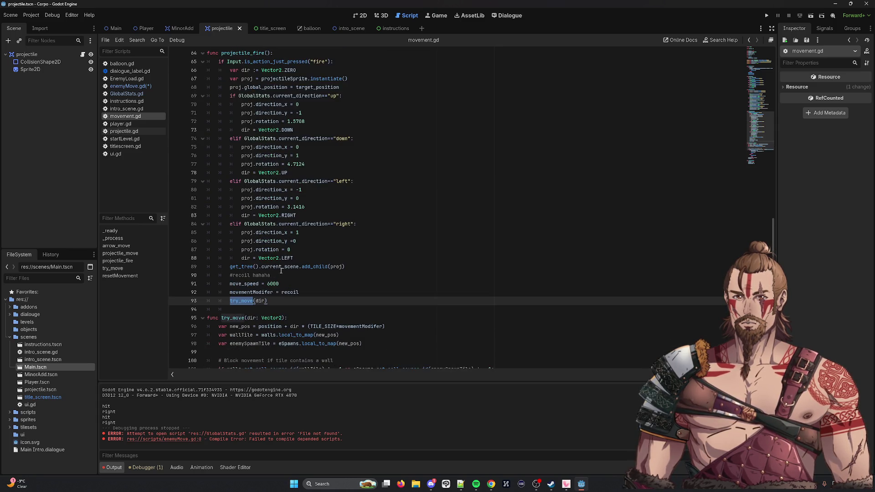
{"action": "scroll", "coordinate": [283, 308], "scroll_direction": "up", "scroll_amount": 1}
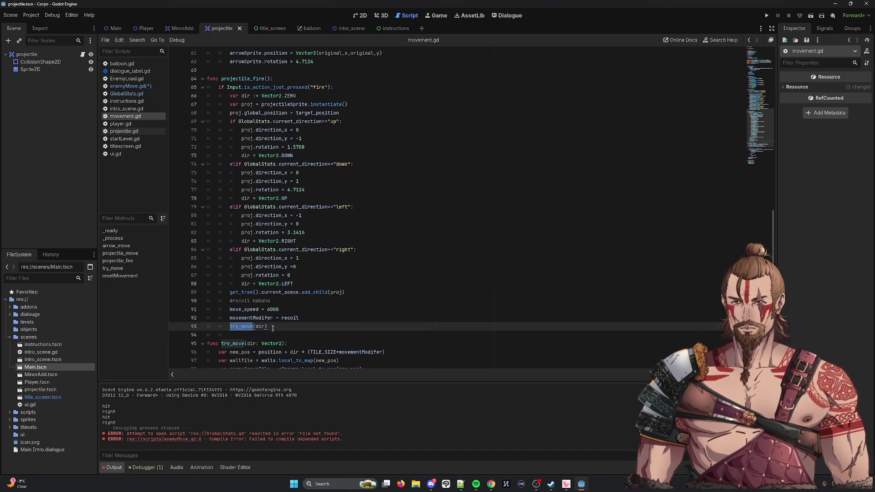
{"action": "left_click", "coordinate": [268, 326]}
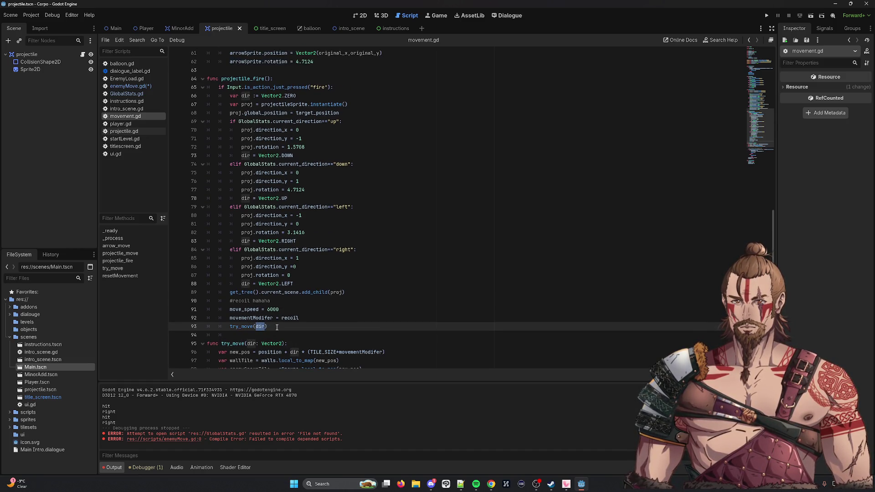
{"action": "mouse_move", "coordinate": [269, 327]}
{"action": "left_mouse_down"}
{"action": "mouse_move", "coordinate": [207, 164]}
{"action": "mouse_move", "coordinate": [230, 121]}
{"action": "left_mouse_up"}
{"action": "key", "text": "ctrl+c"}
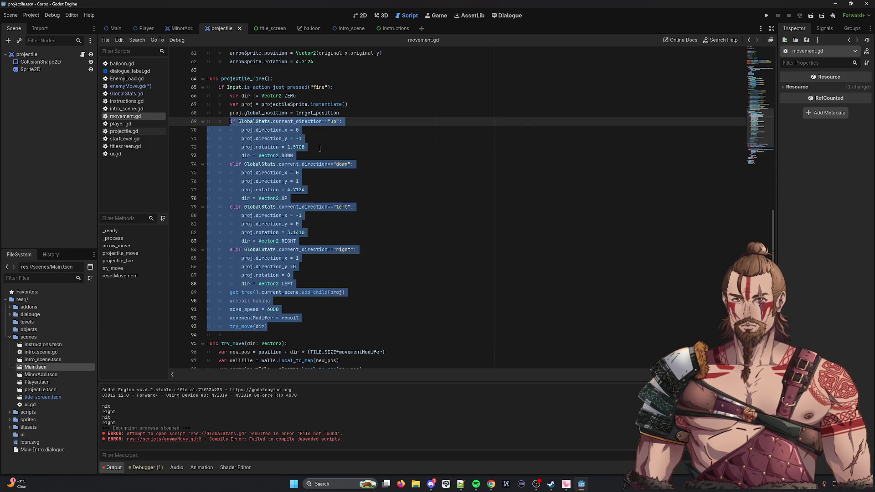
{"action": "left_click", "coordinate": [393, 30]}
{"action": "left_click", "coordinate": [338, 29]}
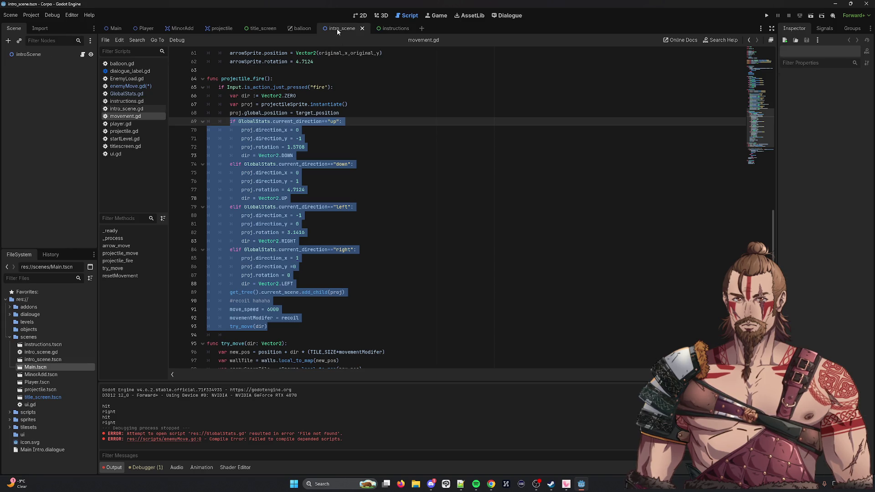
{"action": "left_click", "coordinate": [214, 29]}
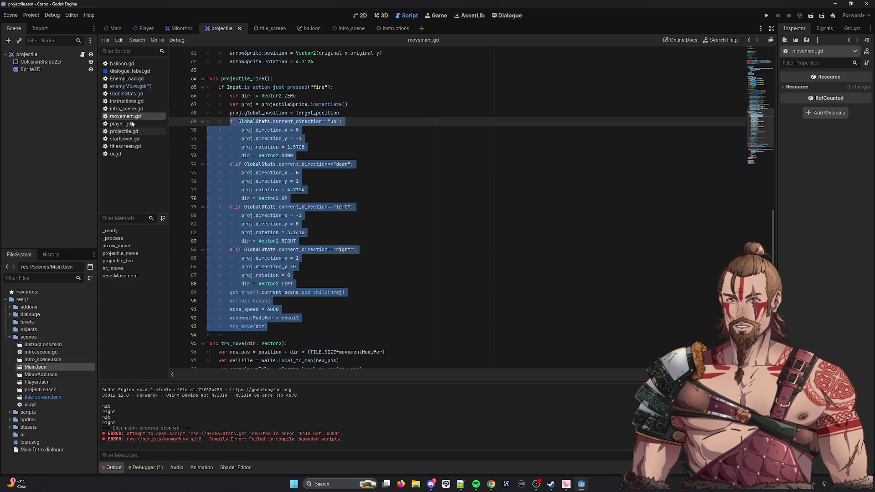
{"action": "left_click", "coordinate": [136, 87]}
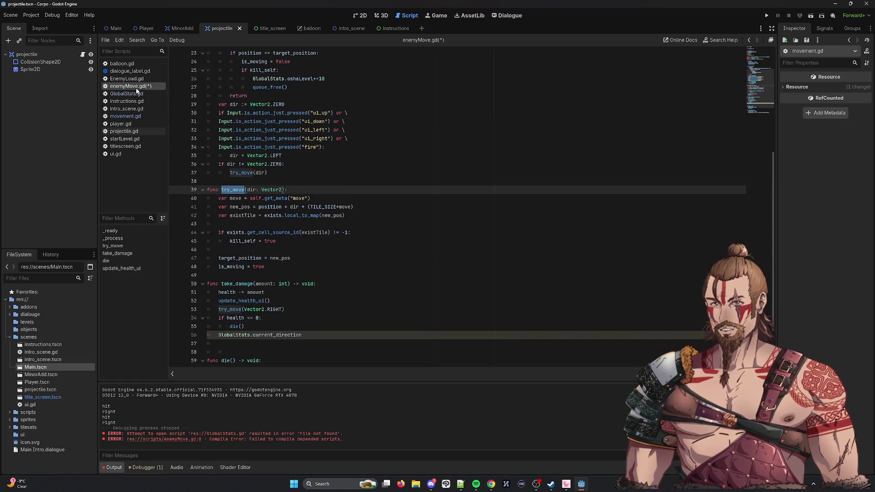
Declare func knock_back: on line 58 and paste the copied projectile direction code under it.
{"action": "scroll", "coordinate": [301, 273], "scroll_direction": "down", "scroll_amount": 3}
{"action": "left_click", "coordinate": [301, 292]}
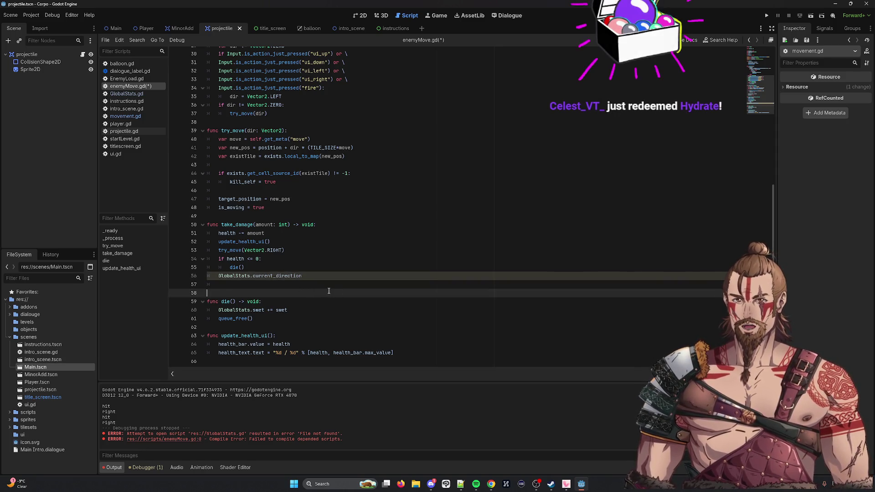
{"action": "key", "text": "BackSpace"}
{"action": "key", "text": "BackSpace"}
{"action": "type", "text": "d"}
{"action": "key", "text": "BackSpace"}
{"action": "type", "text": "func "}
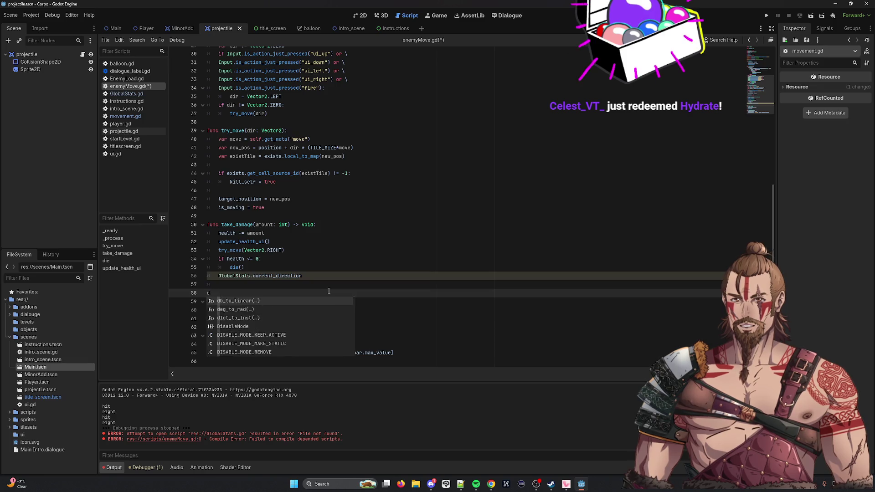
{"action": "type", "text": "knock_"}
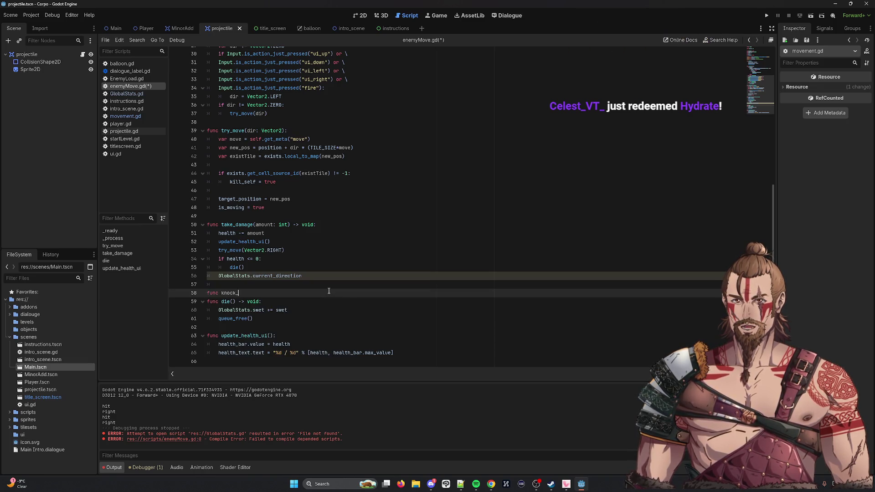
{"action": "type", "text": "back:"}
{"action": "key", "text": "Return"}
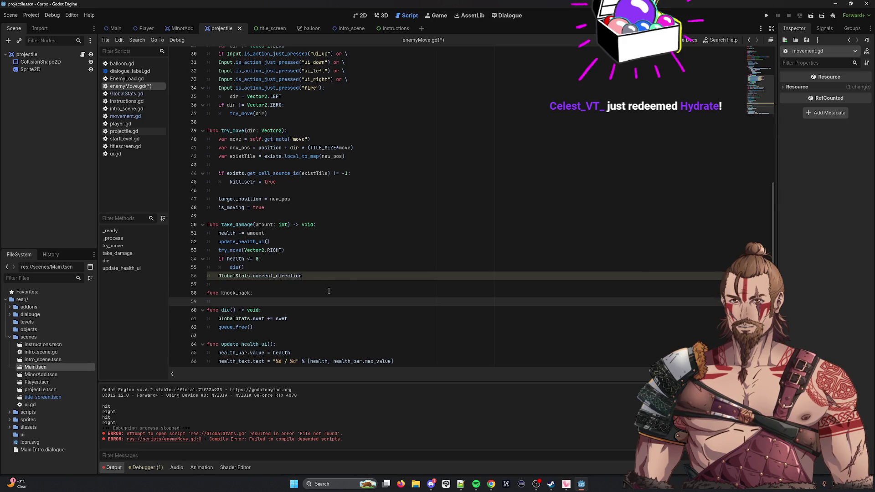
{"action": "key", "text": "ctrl+v"}
Add the missing () to knock_back, save, and add a blank line after try_move(dir).
{"action": "scroll", "coordinate": [316, 284], "scroll_direction": "down", "scroll_amount": 1}
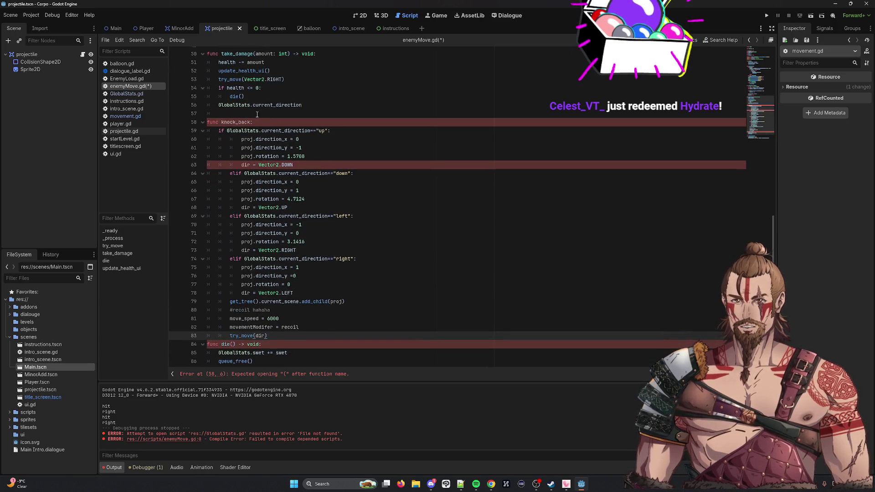
{"action": "left_click", "coordinate": [266, 123]}
{"action": "type", "text": "("}
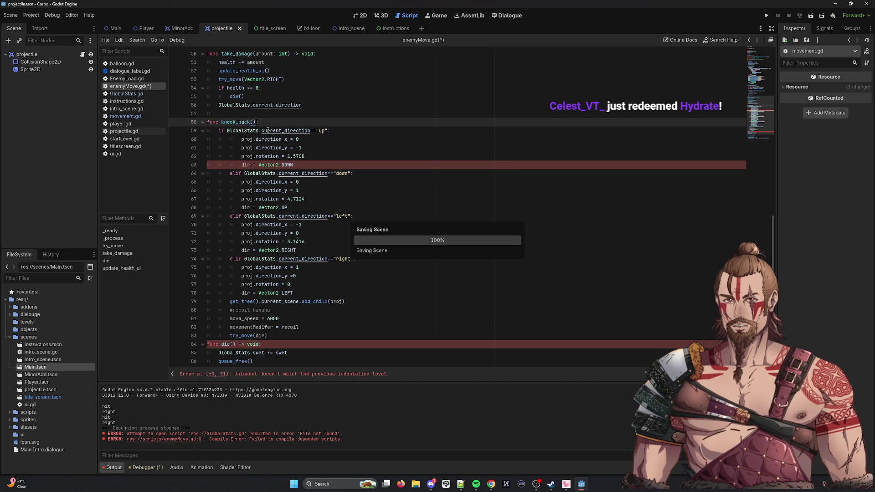
{"action": "key", "text": "ctrl+s"}
{"action": "scroll", "coordinate": [312, 156], "scroll_direction": "up", "scroll_amount": 3}
{"action": "scroll", "coordinate": [274, 160], "scroll_direction": "up", "scroll_amount": 1}
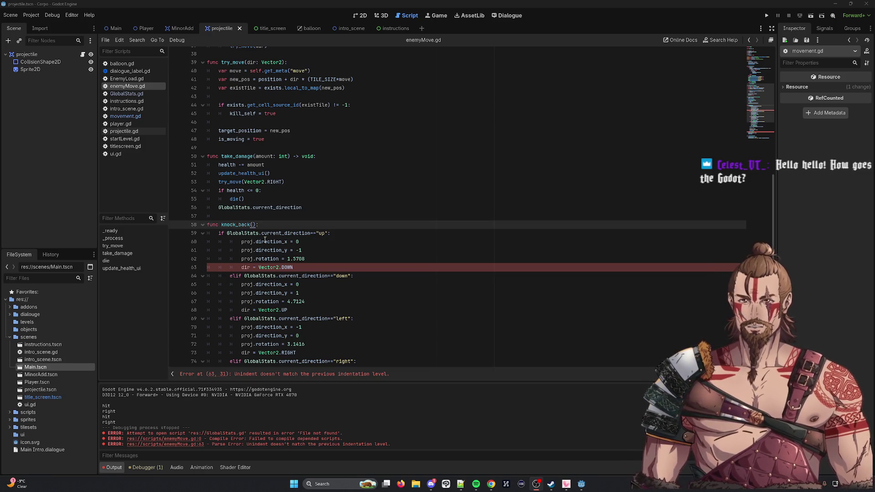
{"action": "scroll", "coordinate": [265, 240], "scroll_direction": "down", "scroll_amount": 4}
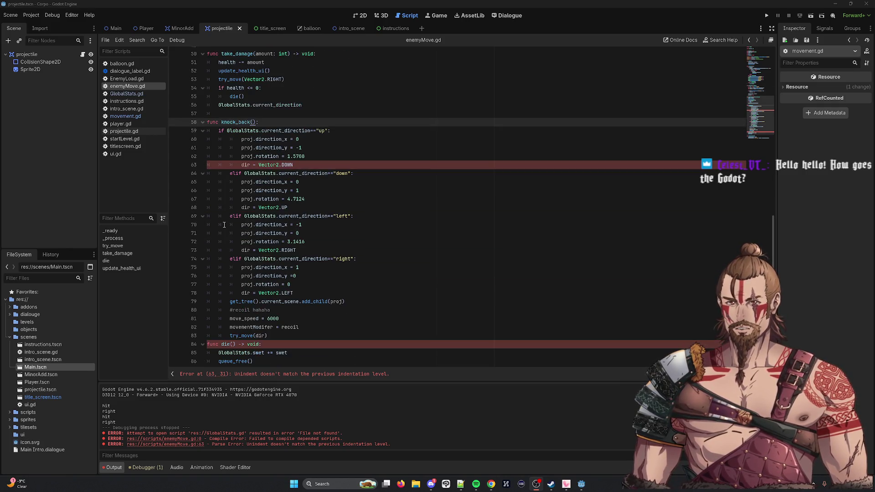
{"action": "left_click", "coordinate": [301, 336]}
{"action": "key", "text": "Return"}
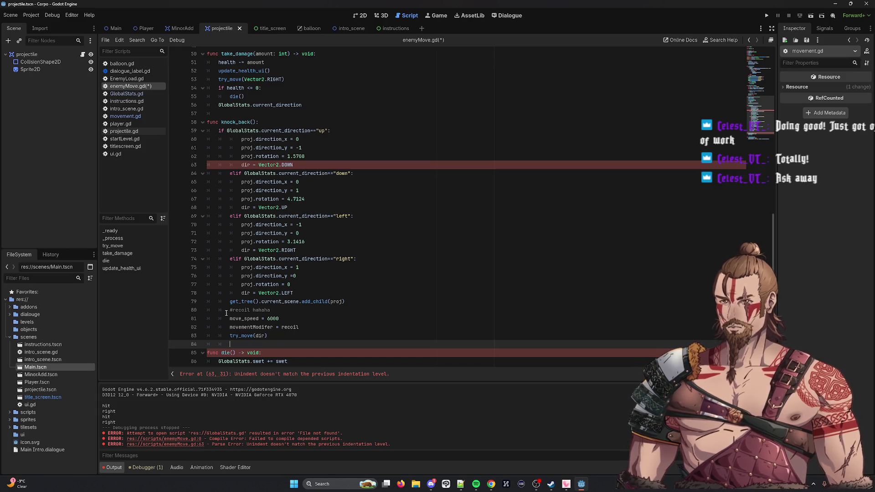
Delete the projectile setup lines from the right and left knock_back branches.
{"action": "left_click_drag", "start_coordinate": [297, 287], "coordinate": [181, 265]}
{"action": "key", "text": "BackSpace"}
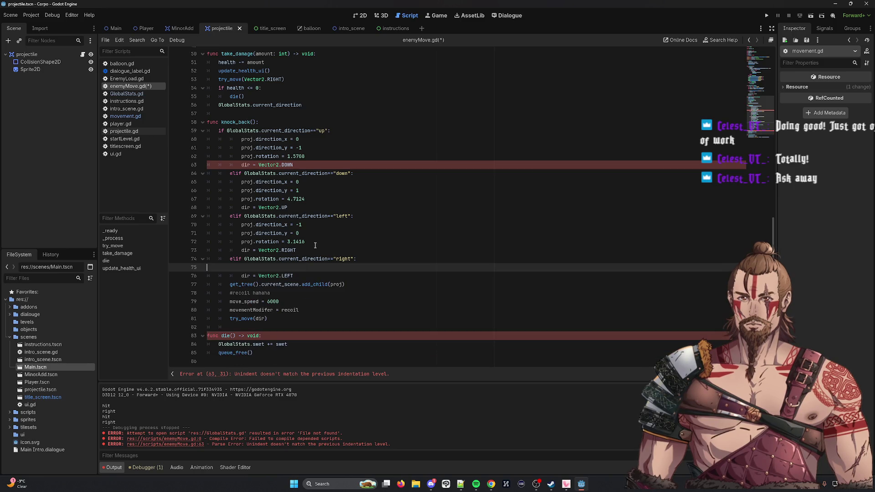
{"action": "key", "text": "BackSpace"}
{"action": "left_click_drag", "start_coordinate": [315, 245], "coordinate": [191, 224]}
{"action": "key", "text": "BackSpace"}
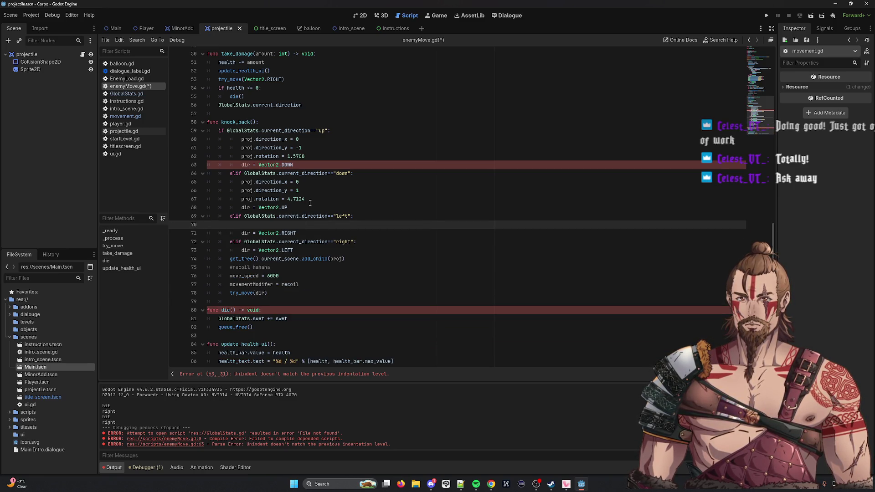
{"action": "key", "text": "BackSpace"}
Delete the down and up branches' projectile lines, then unindent the knock_back body one level.
{"action": "left_click_drag", "start_coordinate": [306, 199], "coordinate": [270, 199]}
{"action": "left_click_drag", "start_coordinate": [212, 187], "coordinate": [208, 182]}
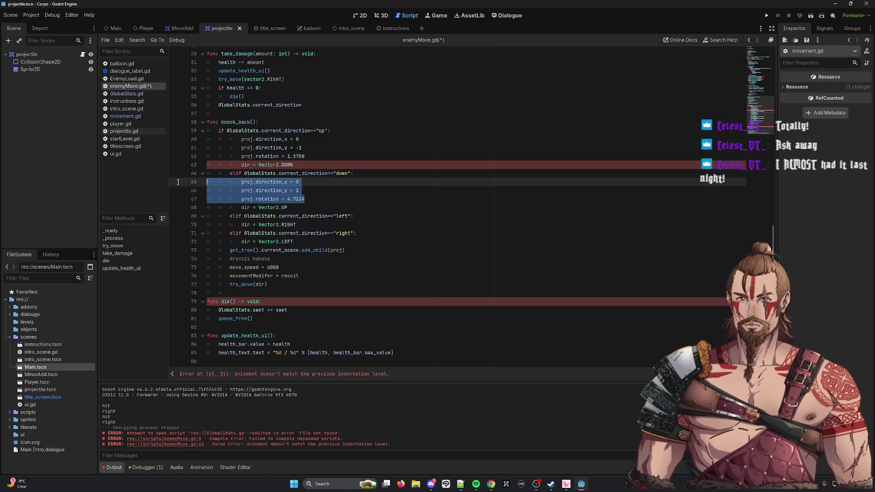
{"action": "key", "text": "BackSpace"}
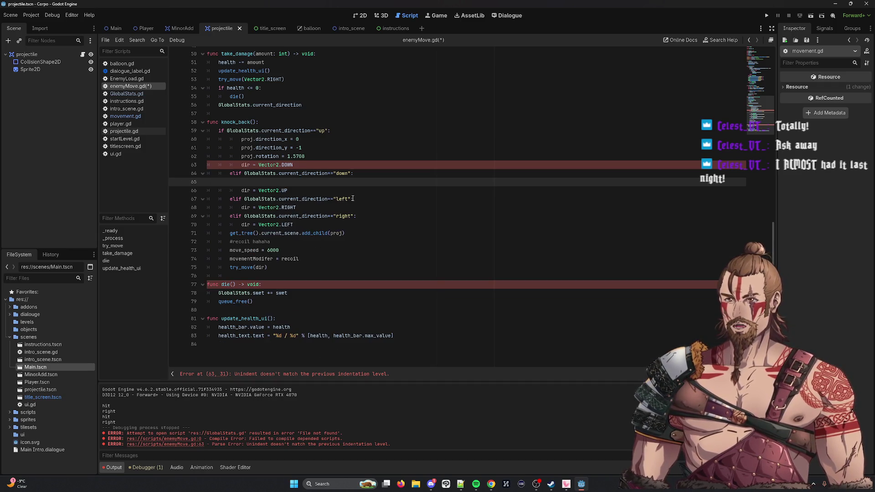
{"action": "key", "text": "BackSpace"}
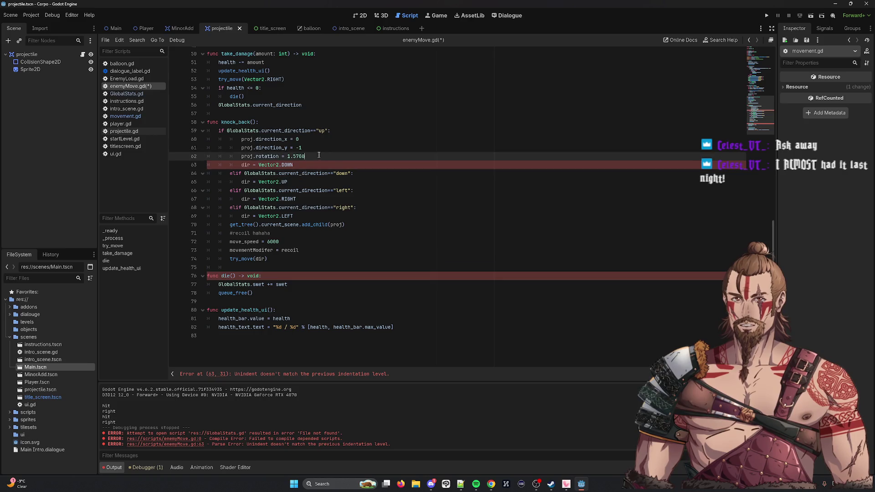
{"action": "left_click_drag", "start_coordinate": [314, 156], "coordinate": [207, 139]}
{"action": "key", "text": "BackSpace"}
{"action": "key", "text": "BackSpace"}
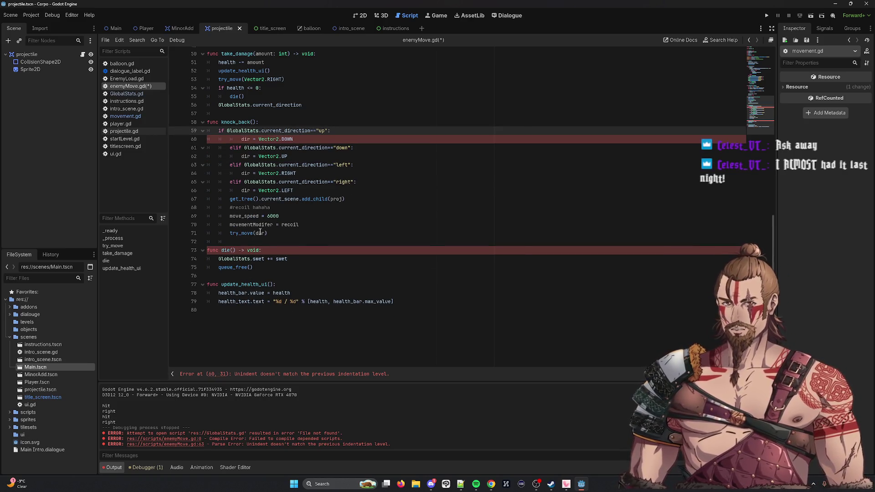
{"action": "left_click_drag", "start_coordinate": [267, 233], "coordinate": [246, 141]}
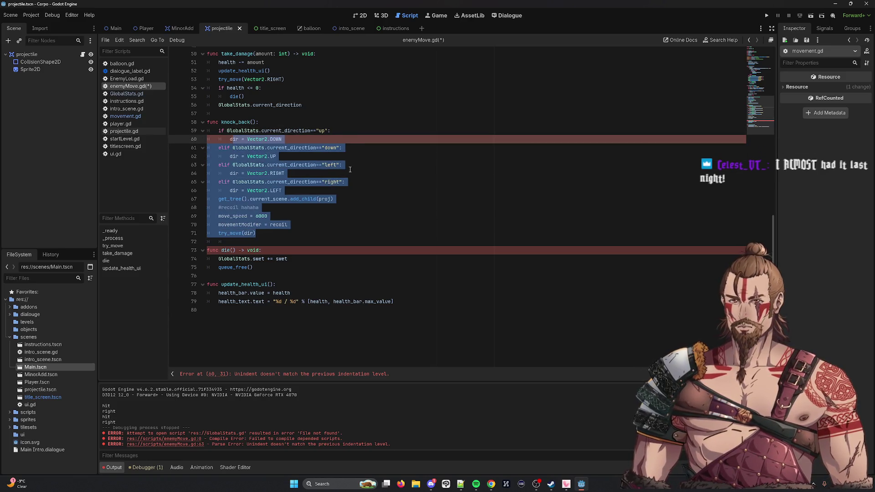
{"action": "key", "text": "shift+Tab"}
{"action": "left_click", "coordinate": [361, 164]}
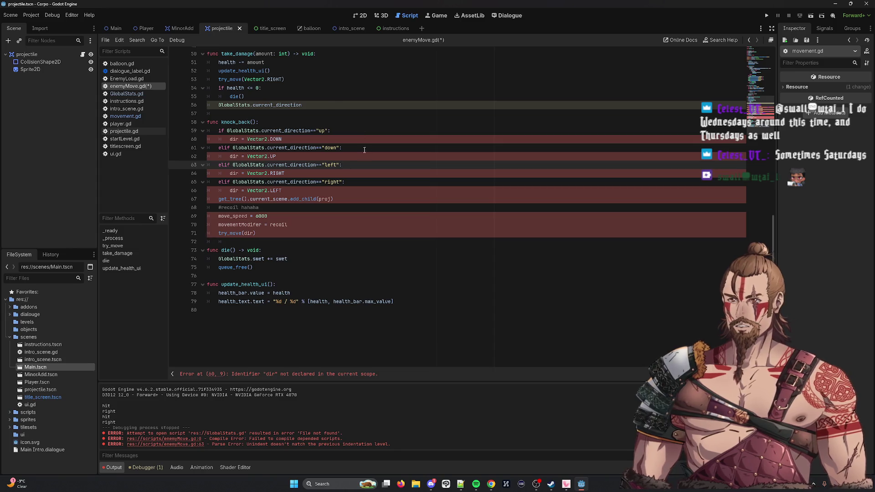
Inspect knock_back's current_direction conditions, then switch to movement.gd's projectile_fire code.
{"action": "left_click", "coordinate": [337, 143]}
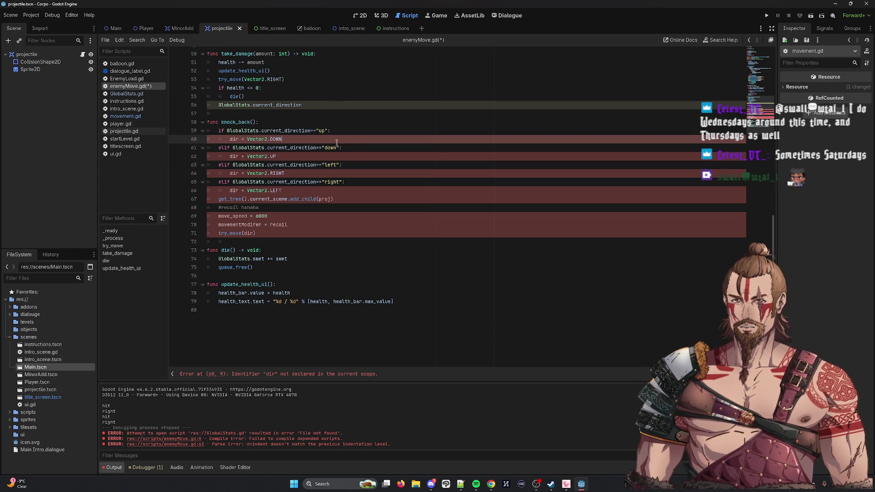
{"action": "double_click", "coordinate": [243, 130]}
{"action": "double_click", "coordinate": [285, 130]}
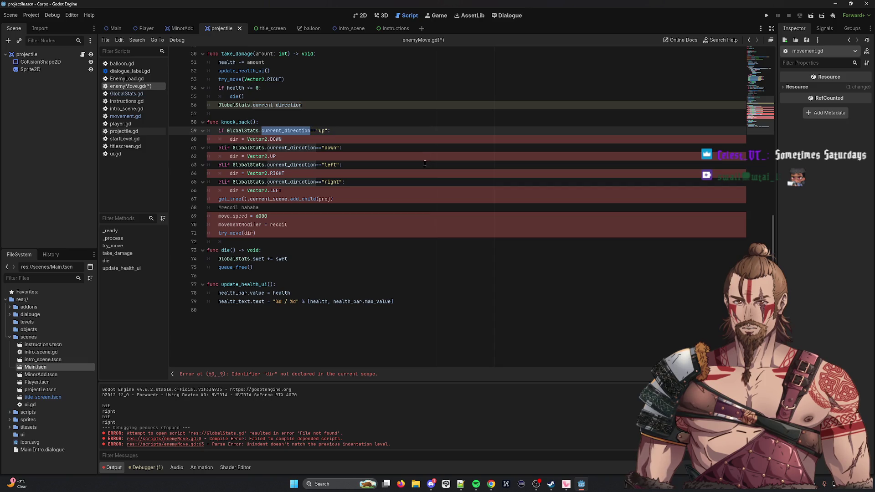
{"action": "left_click", "coordinate": [275, 124]}
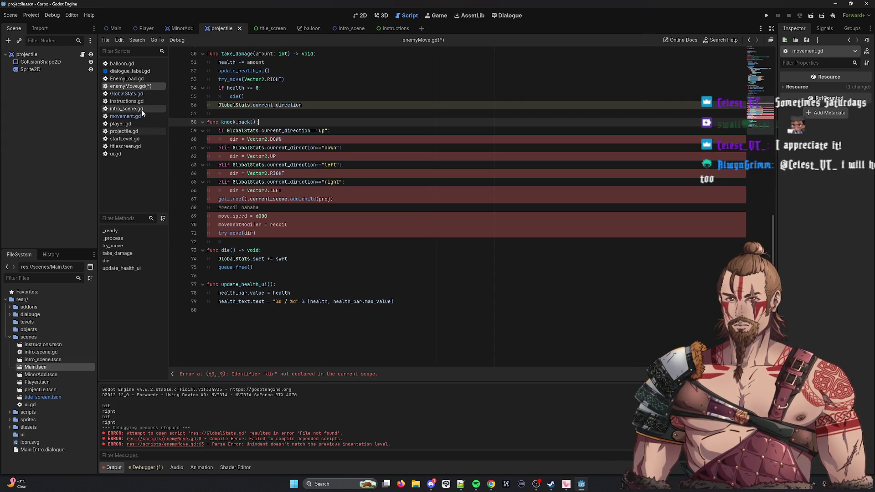
{"action": "left_click", "coordinate": [133, 118]}
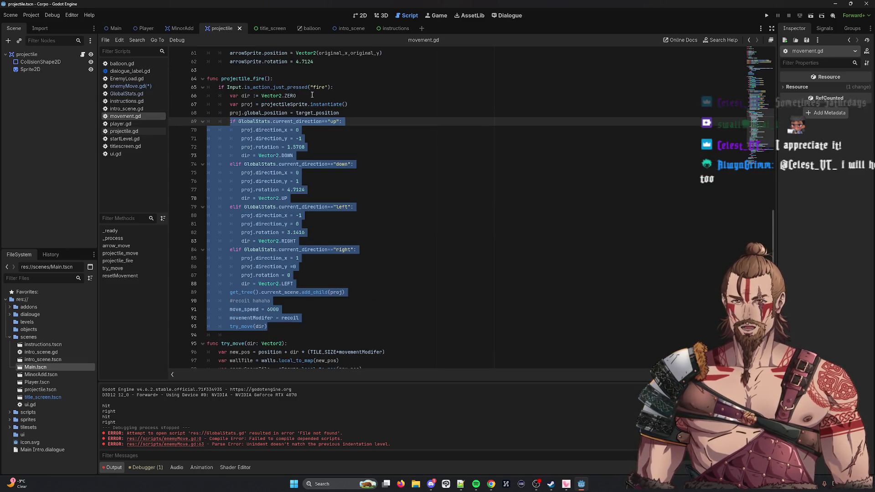
Add var dir := Vector2.ZERO under func knock_back() in enemyMove.gd and indent it.
{"action": "left_click_drag", "start_coordinate": [311, 94], "coordinate": [184, 96]}
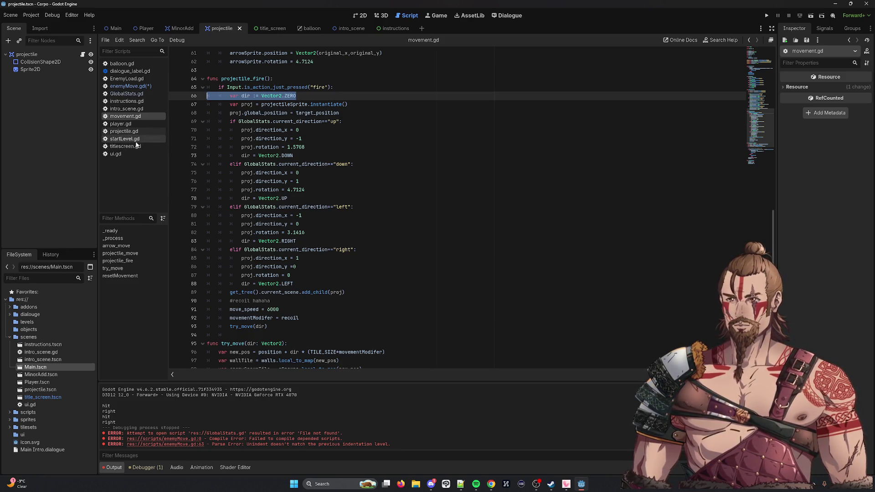
{"action": "left_click", "coordinate": [127, 87]}
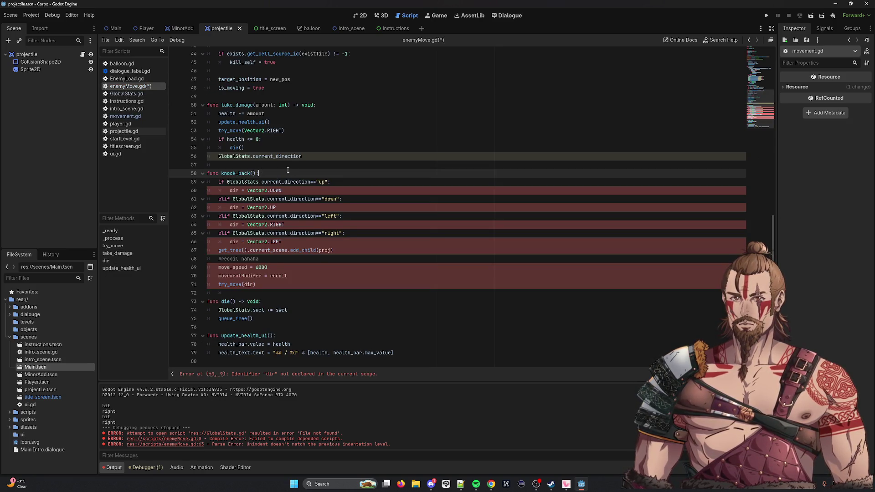
{"action": "key", "text": "Return"}
{"action": "type", "text": "var dir := Vector2.ZERO"}
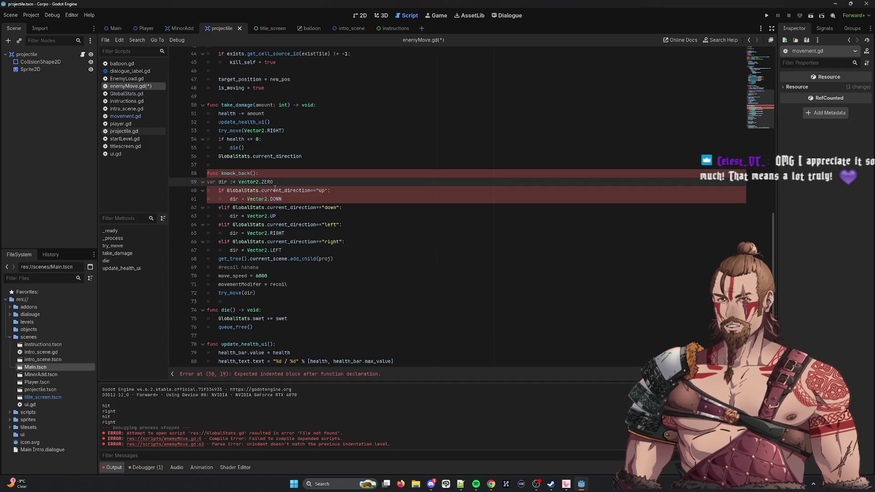
{"action": "scroll", "coordinate": [211, 187], "scroll_direction": "down", "scroll_amount": 1}
{"action": "key", "text": "Home"}
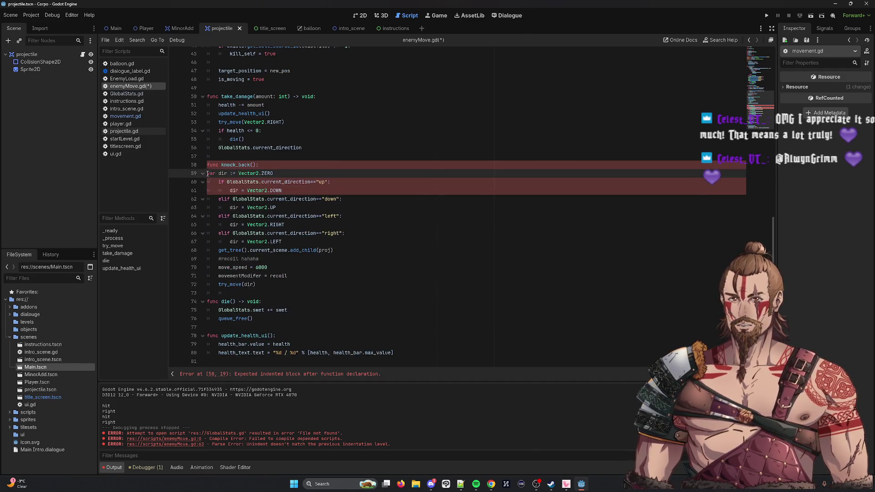
{"action": "key", "text": "Tab"}
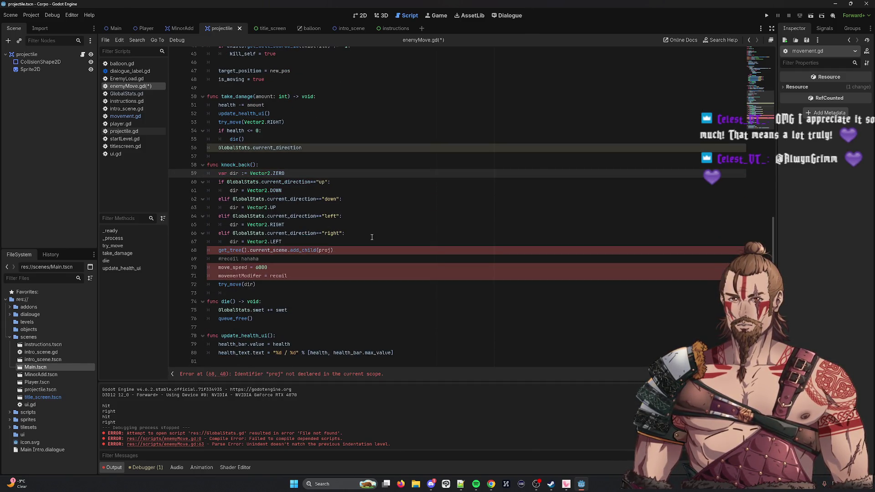
Check knock_back's direction lines and where dir and current_direction are used.
{"action": "left_click", "coordinate": [372, 237]}
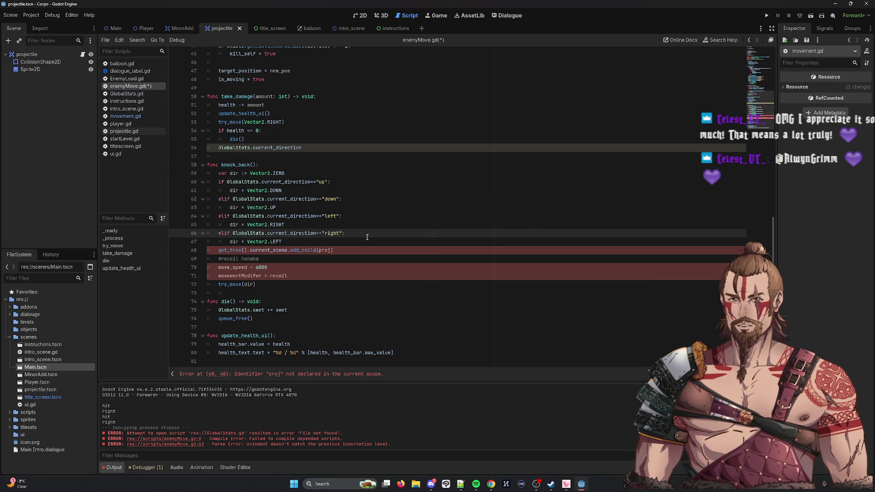
{"action": "scroll", "coordinate": [367, 237], "scroll_direction": "up", "scroll_amount": 10}
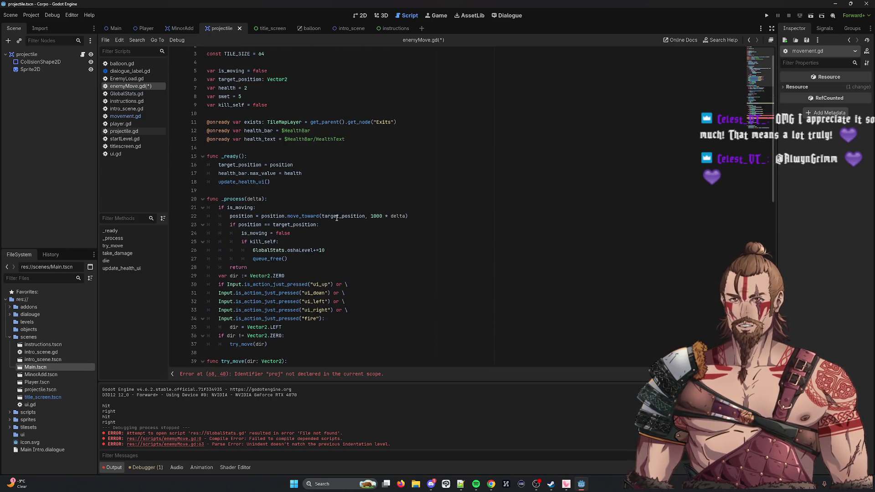
{"action": "scroll", "coordinate": [337, 219], "scroll_direction": "down", "scroll_amount": 10}
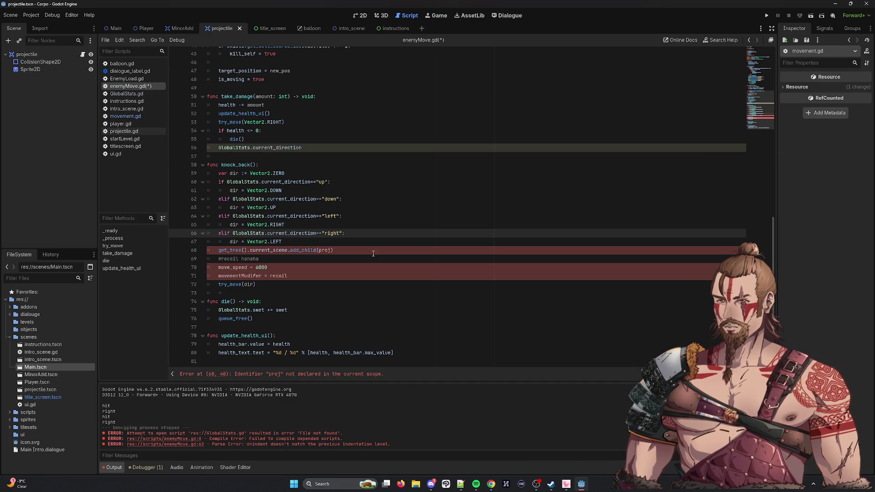
{"action": "left_click", "coordinate": [323, 228]}
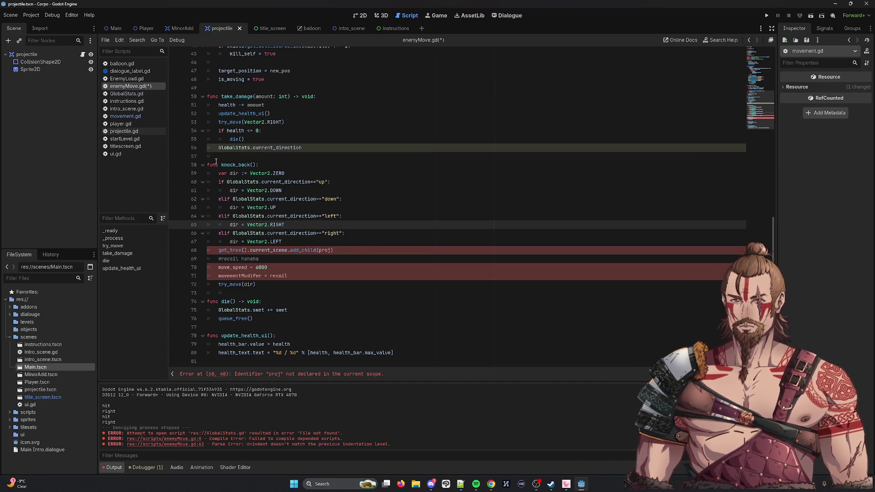
{"action": "double_click", "coordinate": [276, 148]}
{"action": "double_click", "coordinate": [234, 173]}
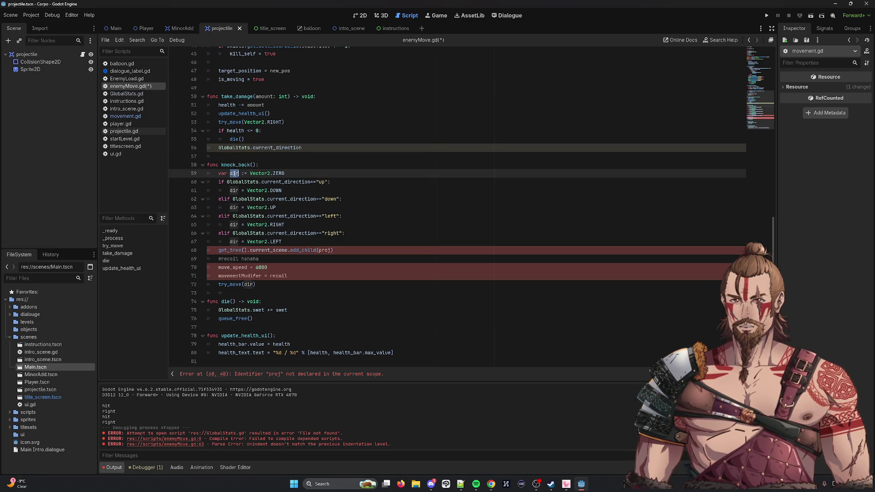
{"action": "key", "text": "Escape"}
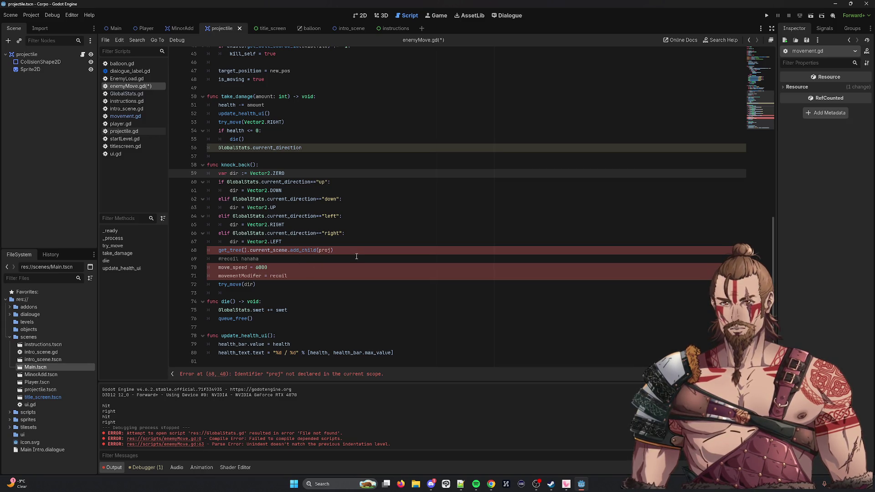
Delete the add_child(proj), move_speed = 6000 and movementModifier = recoil lines from knock_back.
{"action": "mouse_move", "coordinate": [355, 251]}
{"action": "left_mouse_down"}
{"action": "mouse_move", "coordinate": [200, 251]}
{"action": "mouse_move", "coordinate": [214, 252]}
{"action": "left_mouse_up"}
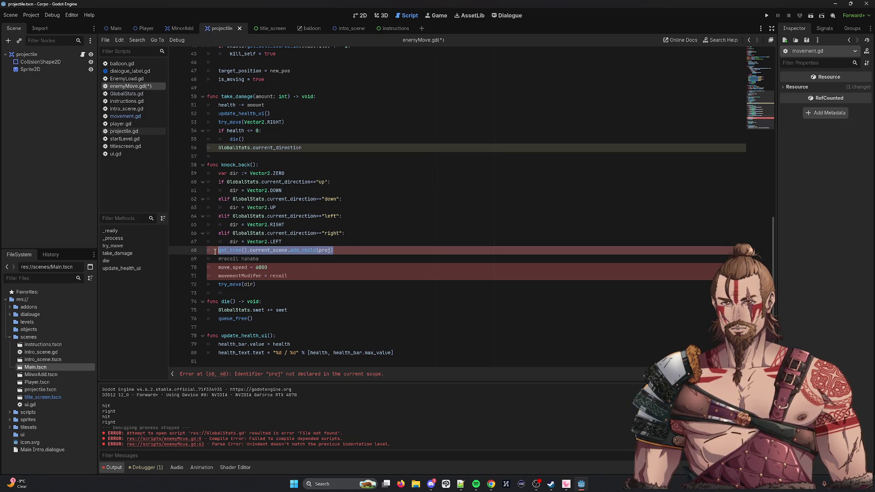
{"action": "key", "text": "BackSpace"}
{"action": "key", "text": "BackSpace"}
{"action": "key", "text": "BackSpace"}
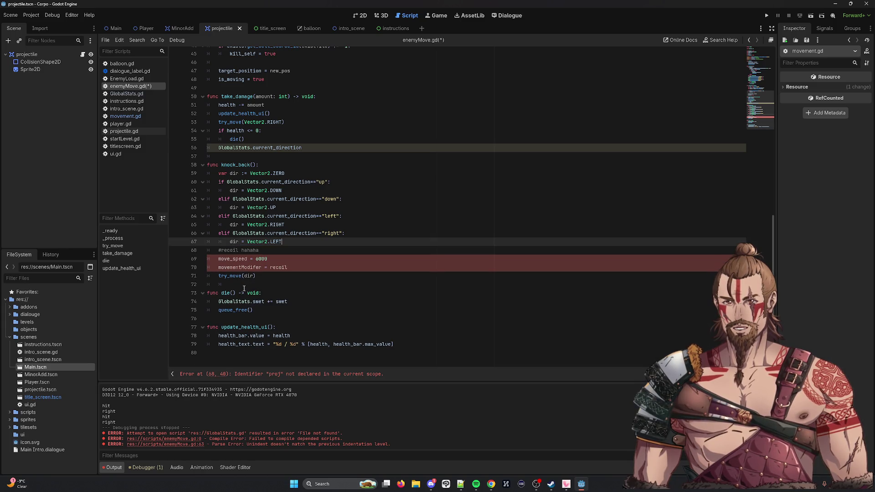
{"action": "left_click_drag", "start_coordinate": [288, 267], "coordinate": [142, 261]}
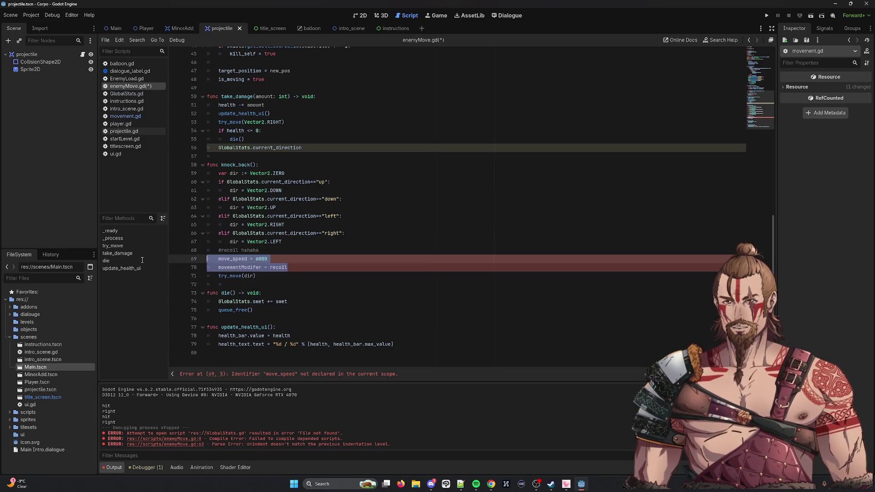
{"action": "key", "text": "BackSpace"}
{"action": "key", "text": "BackSpace"}
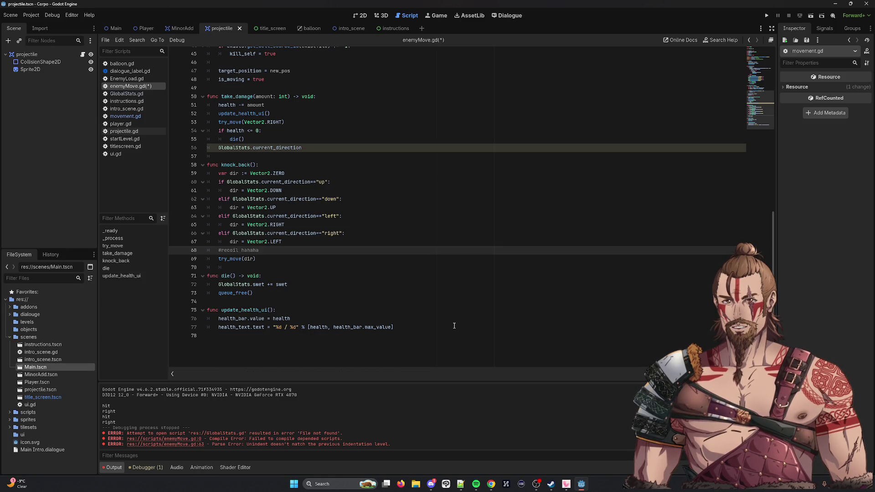
{"action": "key", "text": "shift+Home"}
{"action": "key", "text": "BackSpace"}
{"action": "key", "text": "BackSpace"}
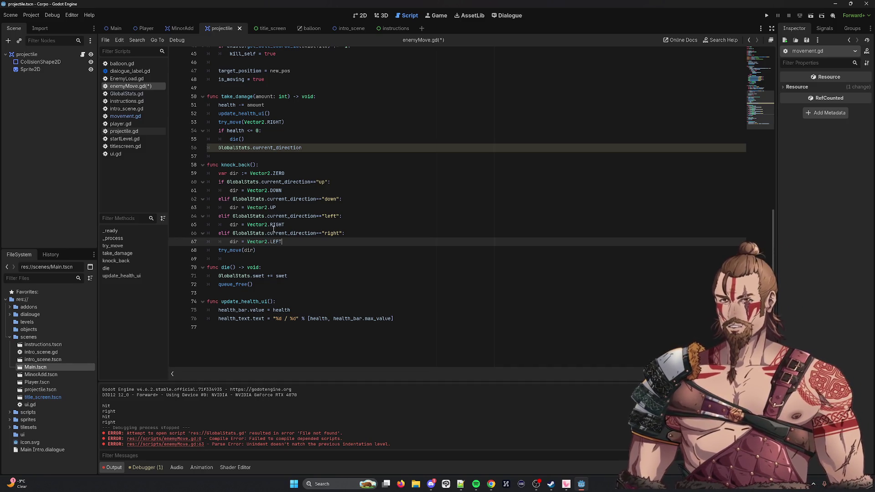
Select the whole var dir := Vector2.ZERO declaration on line 59.
{"action": "left_click_drag", "start_coordinate": [218, 173], "coordinate": [315, 173]}
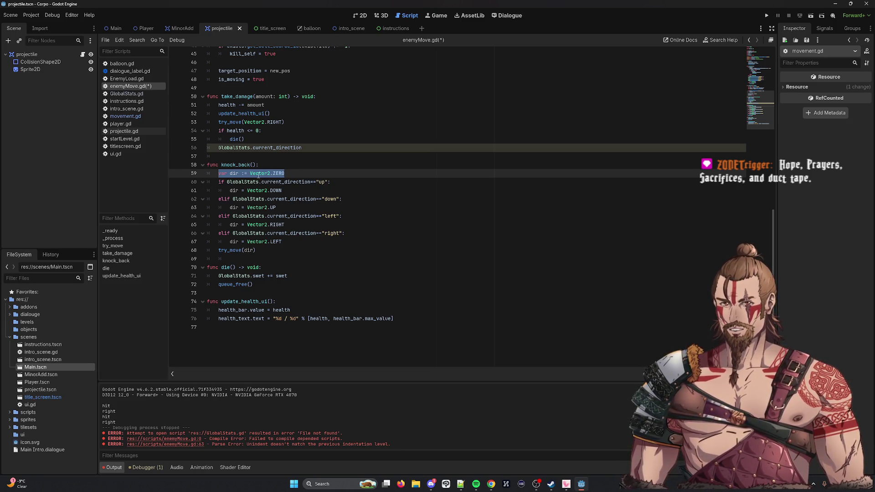
Add a new line var dir = Vector2.ZERO below line 59, reusing the copied = Vector2.ZERO.
{"action": "left_click", "coordinate": [237, 174]}
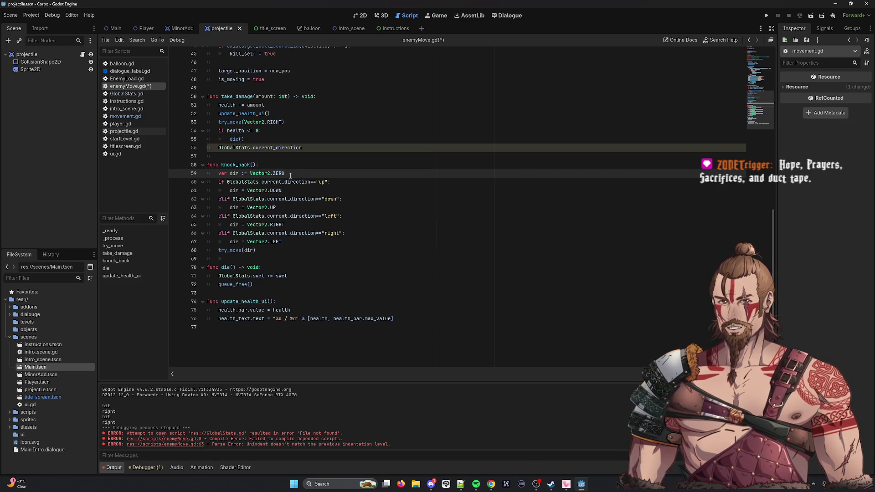
{"action": "key", "text": "Return"}
{"action": "type", "text": "var dir"}
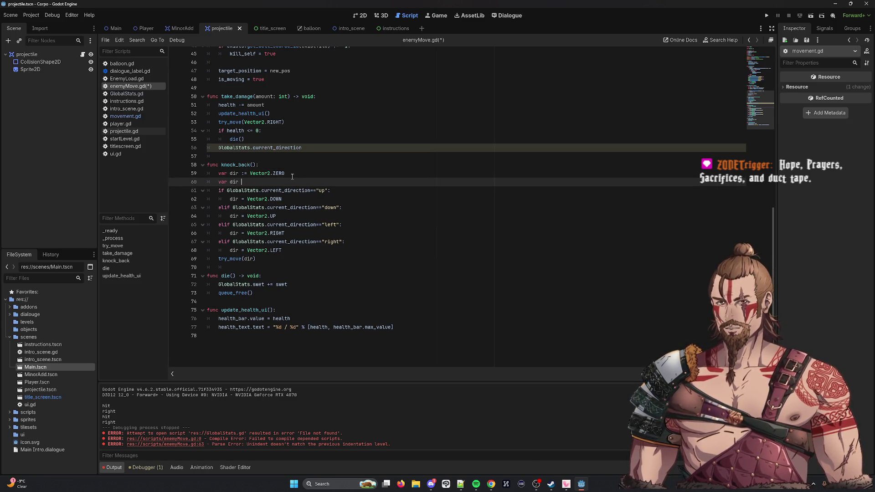
{"action": "left_click_drag", "start_coordinate": [245, 173], "coordinate": [289, 173]}
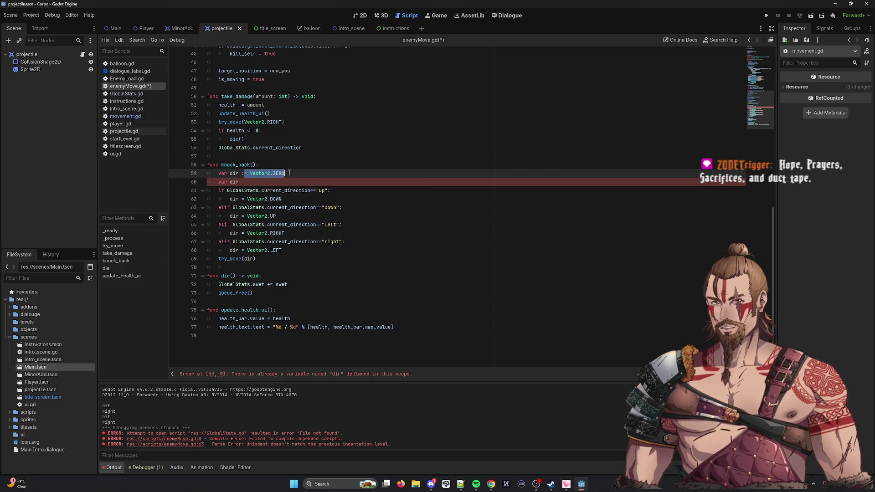
{"action": "key", "text": "ctrl+c"}
{"action": "left_click", "coordinate": [270, 182]}
{"action": "key", "text": "ctrl+v"}
Delete the old var dir := Vector2.ZERO line.
{"action": "left_click", "coordinate": [294, 174]}
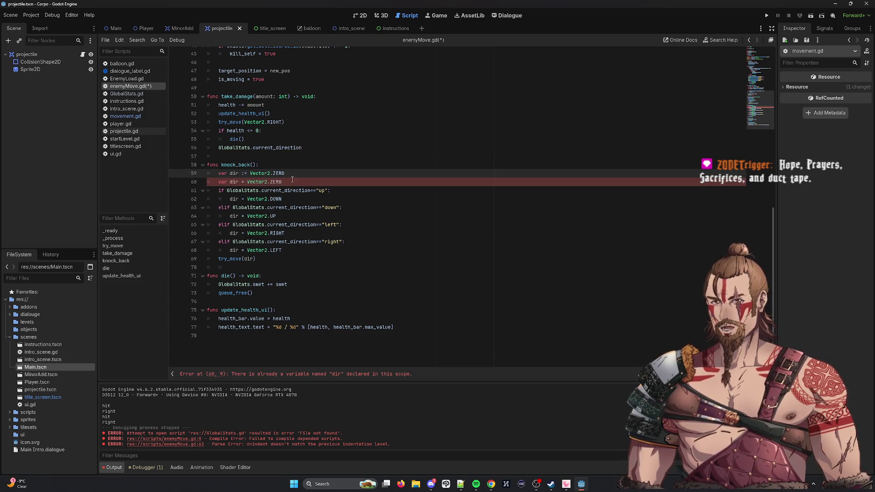
{"action": "mouse_move", "coordinate": [283, 182]}
{"action": "left_mouse_down"}
{"action": "mouse_move", "coordinate": [208, 182]}
{"action": "mouse_move", "coordinate": [219, 182]}
{"action": "left_mouse_up"}
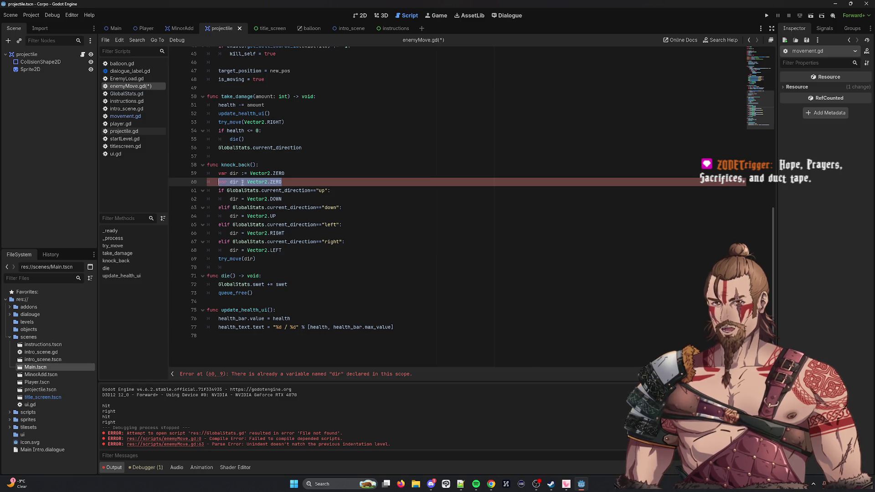
{"action": "left_click_drag", "start_coordinate": [292, 174], "coordinate": [220, 174]}
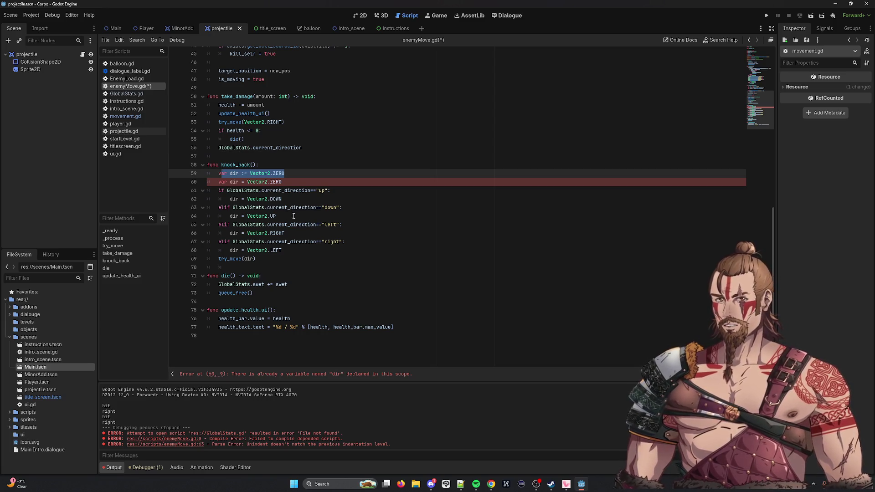
{"action": "mouse_move", "coordinate": [219, 174]}
{"action": "left_mouse_down"}
{"action": "mouse_move", "coordinate": [284, 174]}
{"action": "mouse_move", "coordinate": [242, 174]}
{"action": "mouse_move", "coordinate": [250, 174]}
{"action": "left_mouse_up"}
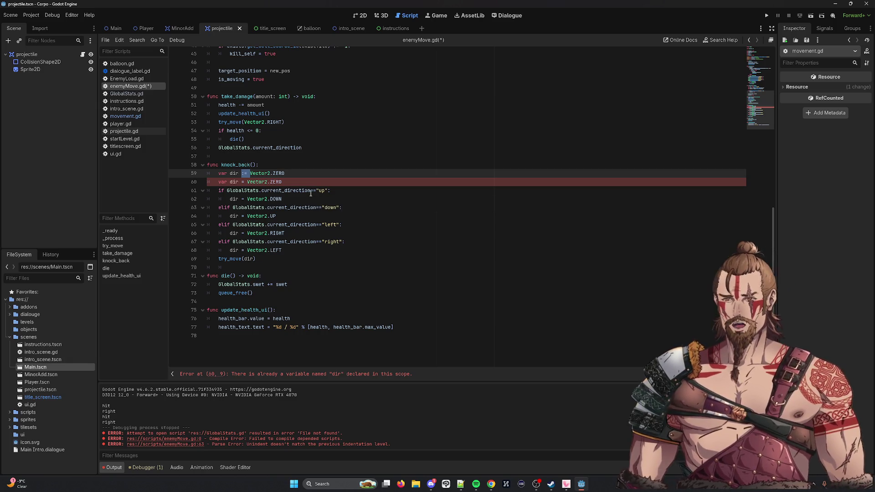
{"action": "left_click_drag", "start_coordinate": [291, 175], "coordinate": [292, 168]}
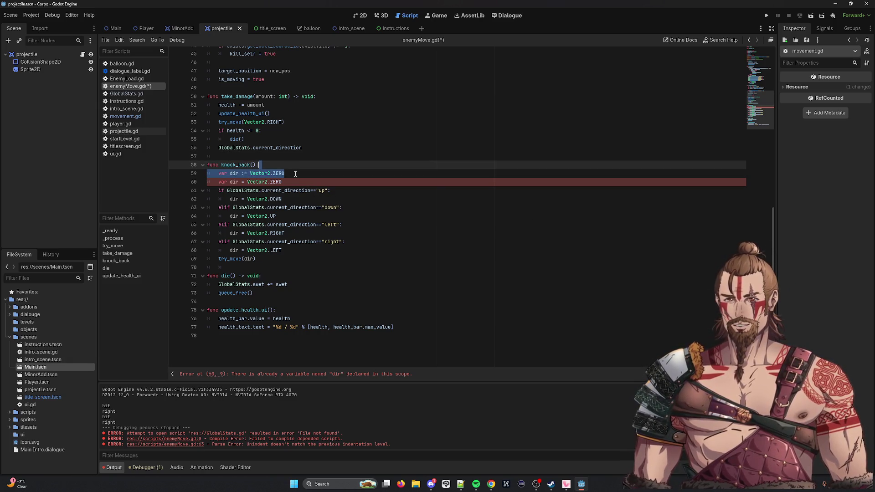
{"action": "key", "text": "BackSpace"}
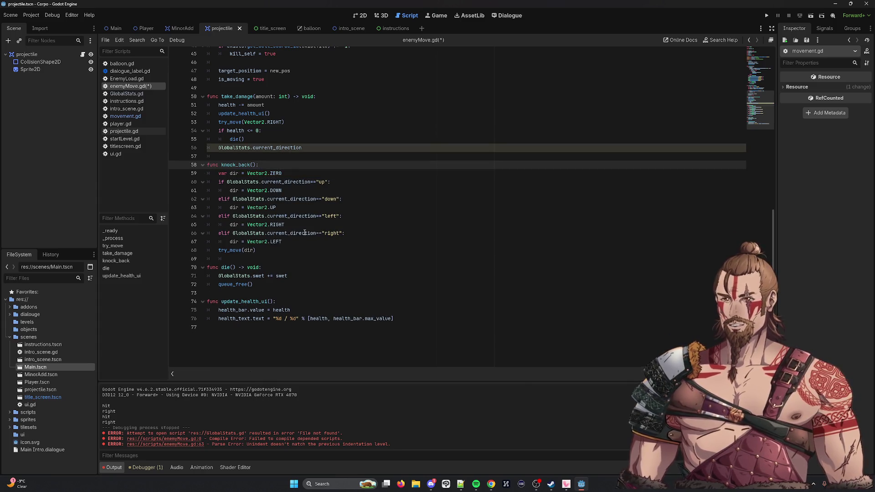
Replace GlobalStats.current_direction on line 56 with knock_back() and save.
{"action": "mouse_move", "coordinate": [305, 233]}
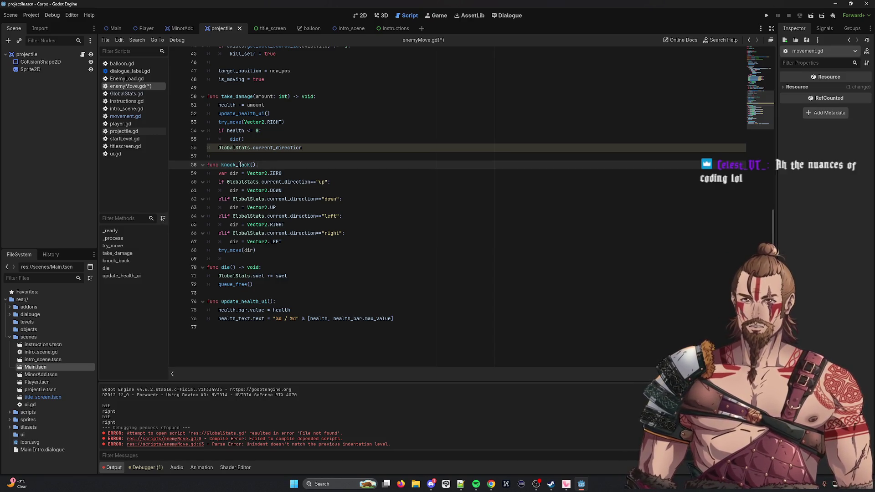
{"action": "left_click_drag", "start_coordinate": [303, 148], "coordinate": [219, 149]}
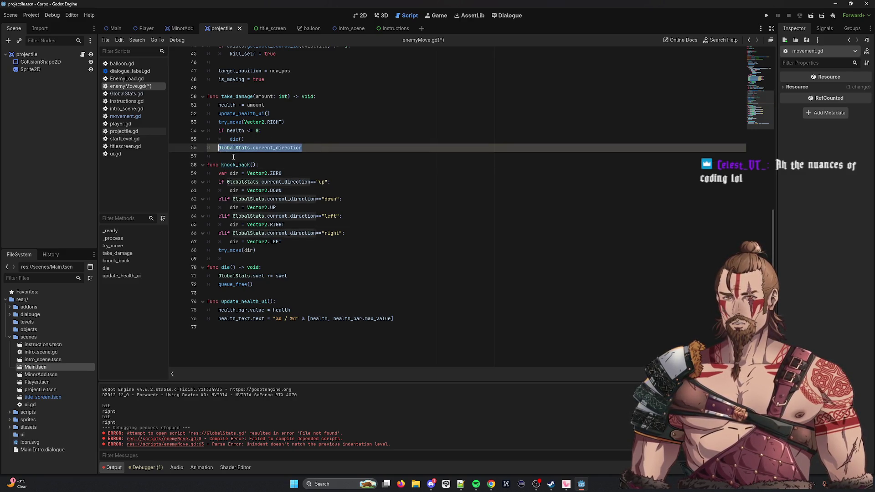
{"action": "type", "text": "knock_back()"}
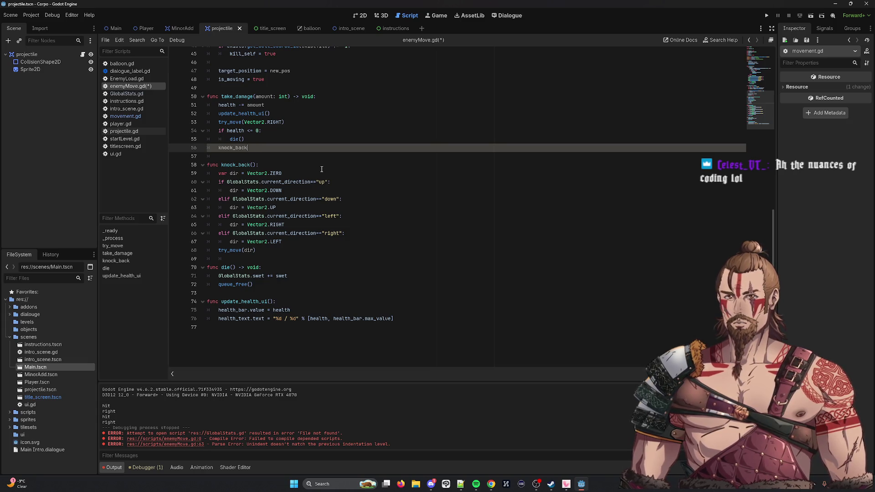
{"action": "key", "text": "ctrl+s"}
Insert else: after die() and indent knock_back() beneath it.
{"action": "scroll", "coordinate": [278, 223], "scroll_direction": "up", "scroll_amount": 4}
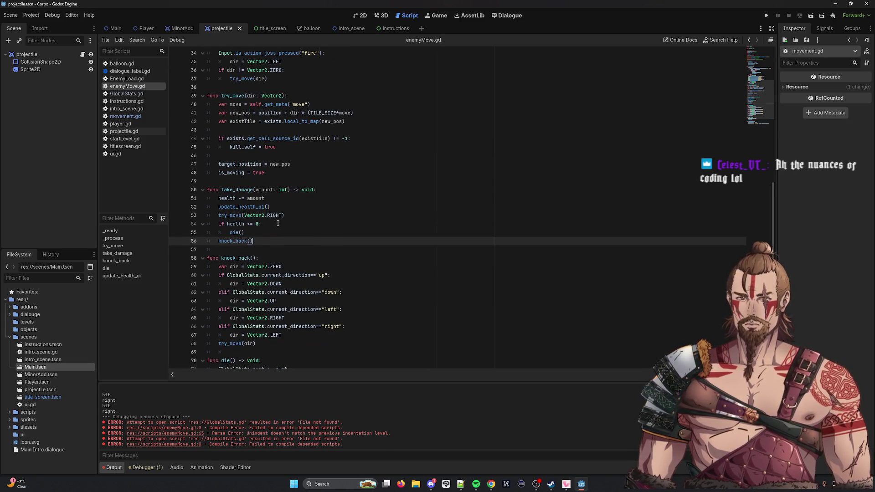
{"action": "double_click", "coordinate": [235, 233]}
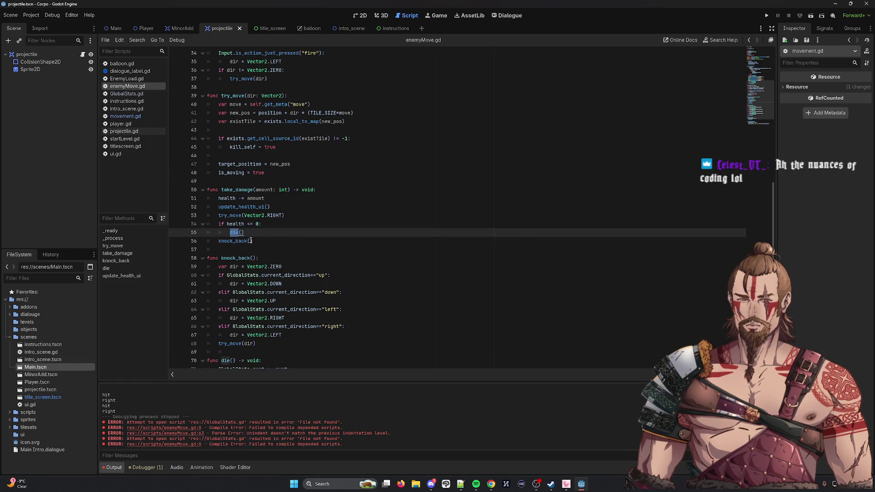
{"action": "left_click", "coordinate": [257, 233]}
{"action": "key", "text": "Return"}
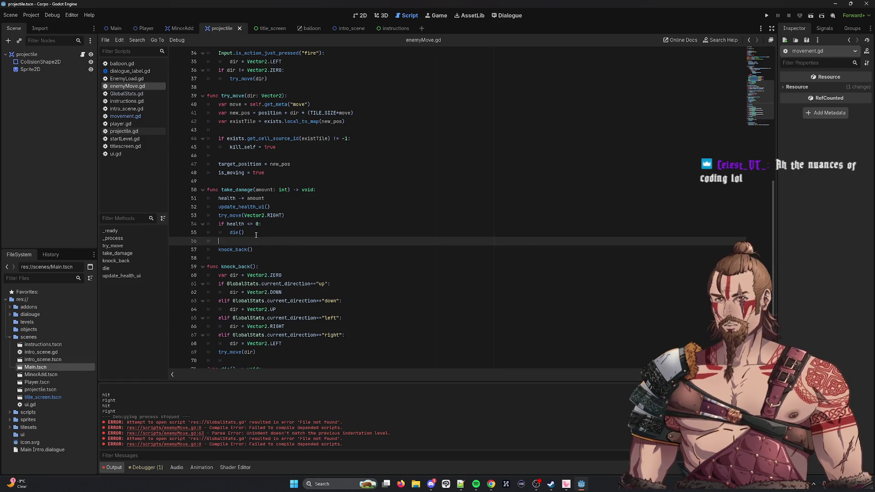
{"action": "type", "text": "else:"}
{"action": "key", "text": "Down"}
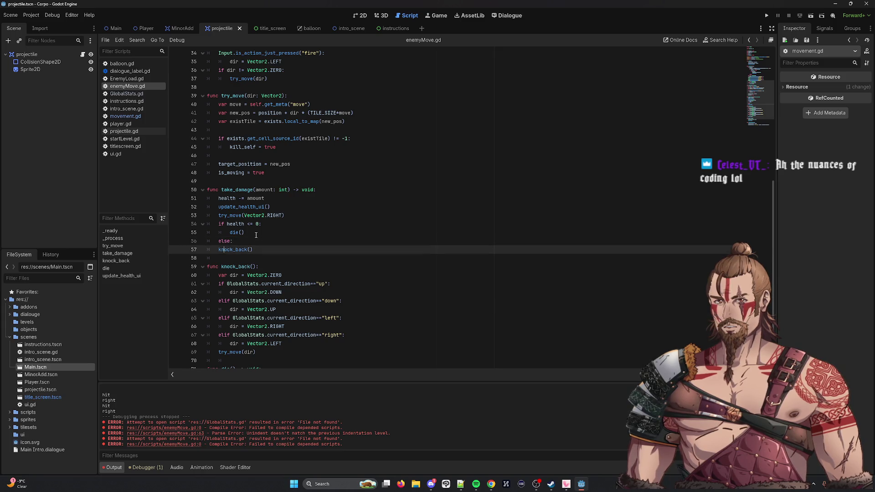
{"action": "key", "text": "Home"}
{"action": "key", "text": "Tab"}
{"action": "left_click", "coordinate": [256, 235]}
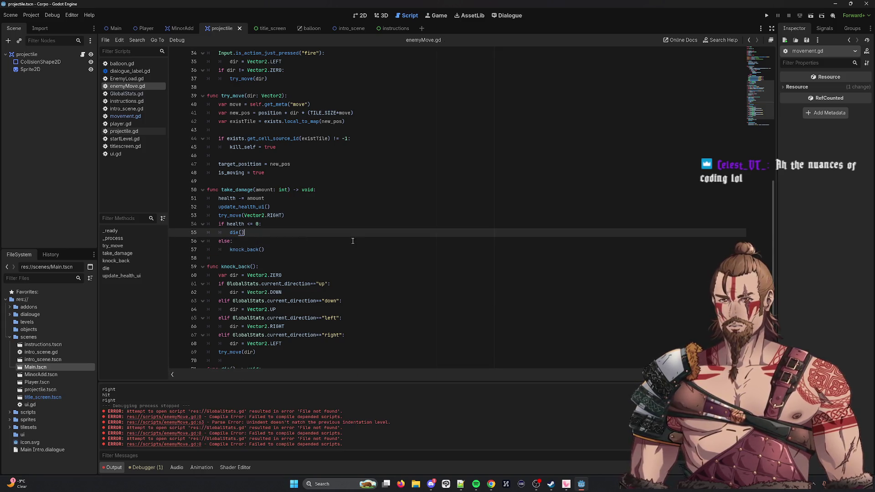
{"action": "scroll", "coordinate": [327, 236], "scroll_direction": "down", "scroll_amount": 1}
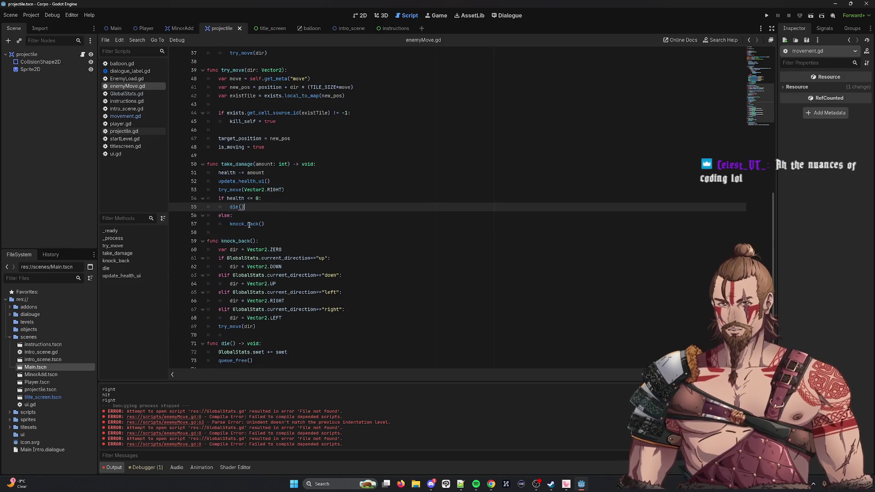
{"action": "double_click", "coordinate": [244, 224]}
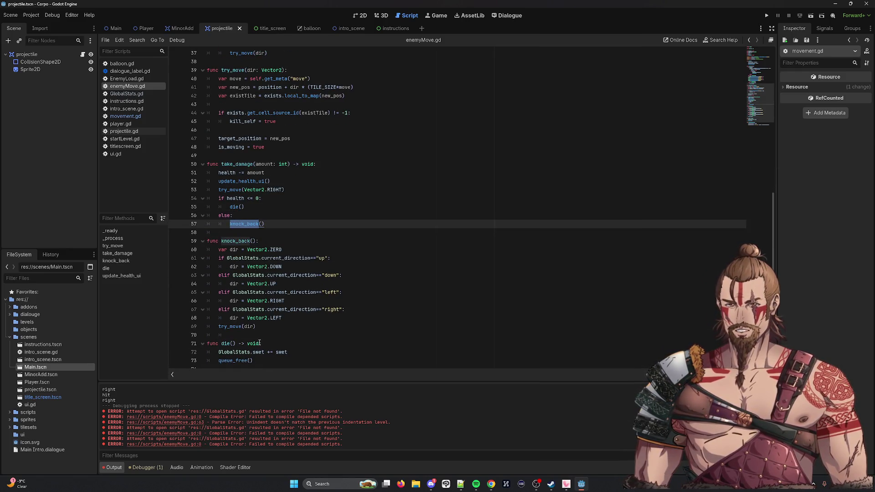
{"action": "double_click", "coordinate": [230, 326]}
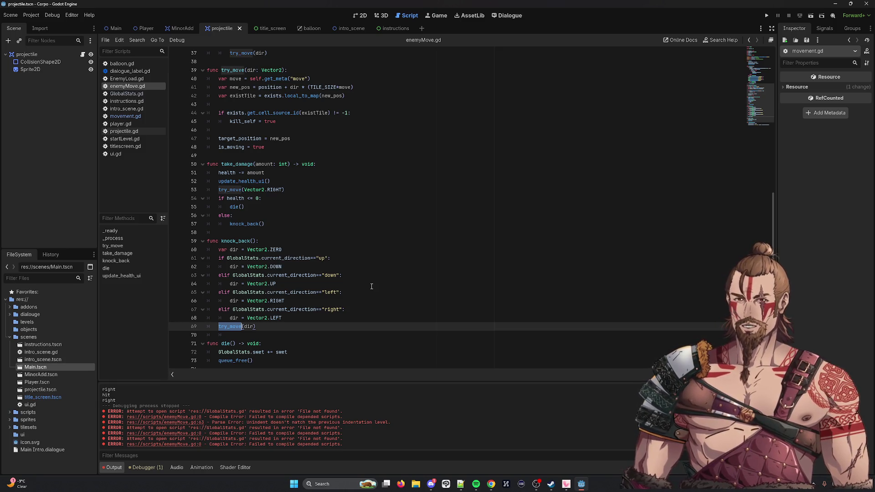
{"action": "scroll", "coordinate": [371, 286], "scroll_direction": "down", "scroll_amount": 2}
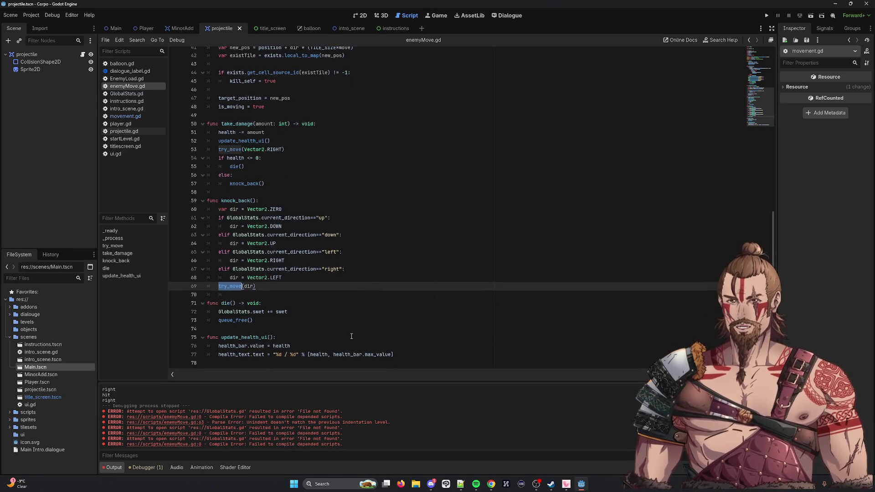
{"action": "left_click", "coordinate": [476, 356]}
Add a dashed separator line and a test variable x set to 12 after the script's end.
{"action": "key", "text": "Return"}
{"action": "key", "text": "Return"}
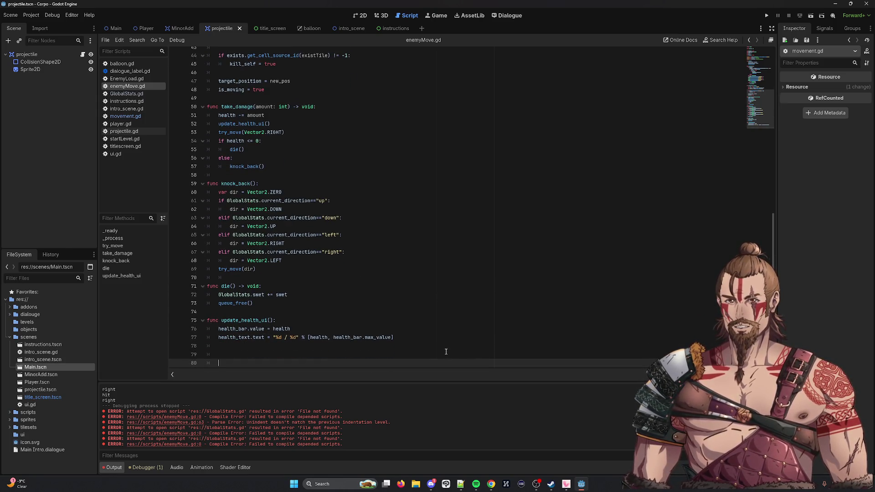
{"action": "left_click", "coordinate": [446, 352]}
{"action": "key", "text": "BackSpace"}
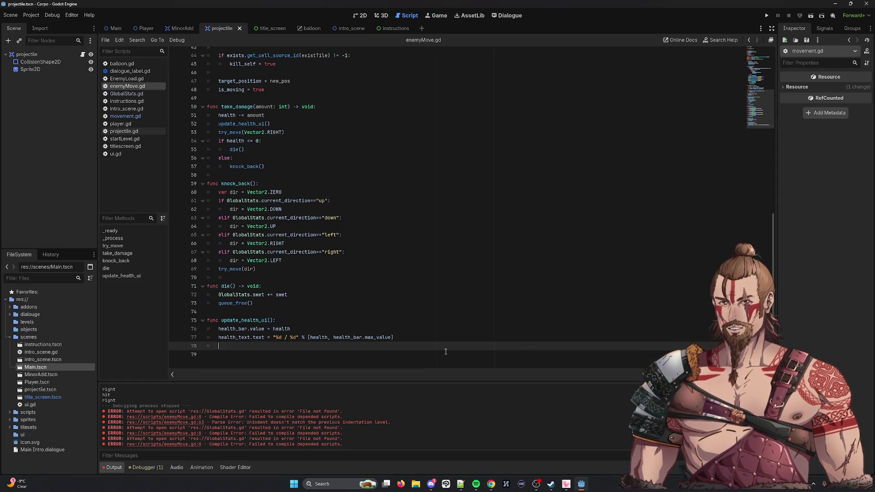
{"action": "type", "text": "----------------------------"}
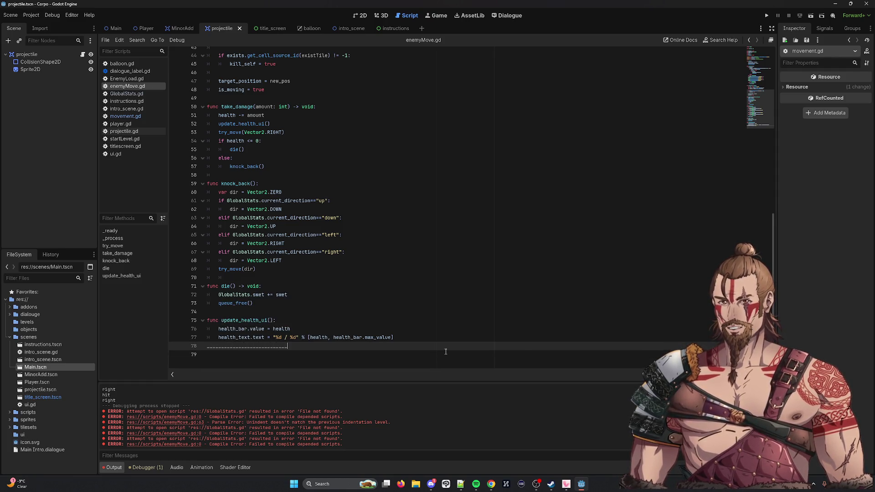
{"action": "key", "text": "Return"}
{"action": "key", "text": "Return"}
{"action": "key", "text": "Return"}
{"action": "key", "text": "Return"}
{"action": "key", "text": "Up"}
{"action": "key", "text": "Up"}
{"action": "key", "text": "Up"}
{"action": "type", "text": "var"}
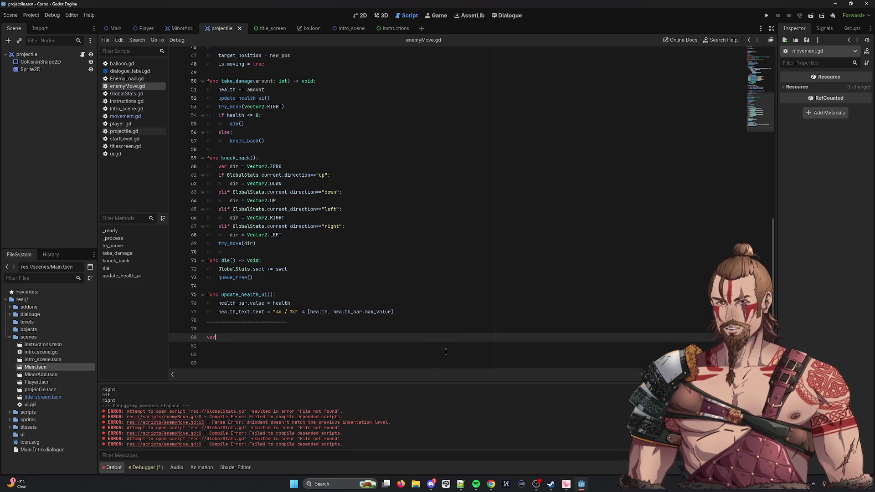
{"action": "type", "text": " x = x ="}
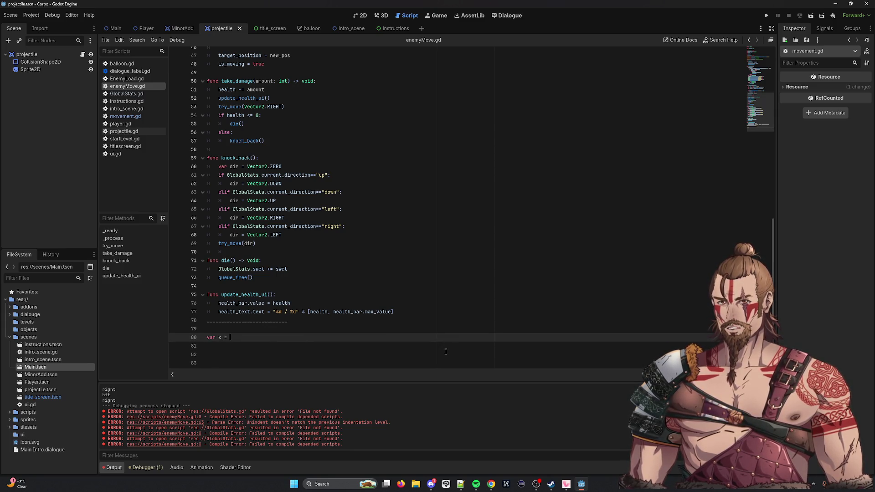
{"action": "type", "text": "12"}
{"action": "key", "text": "Return"}
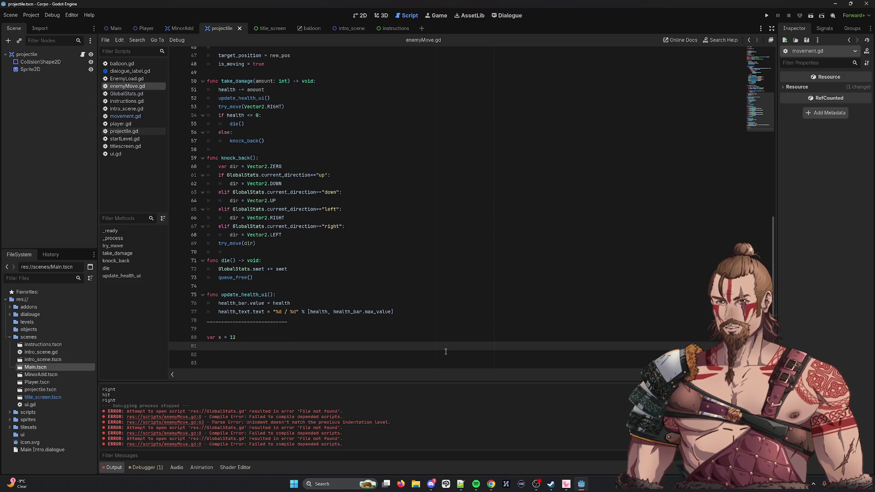
Add print (x+5) and print(12+5) lines below the x variable.
{"action": "type", "text": "print (x)"}
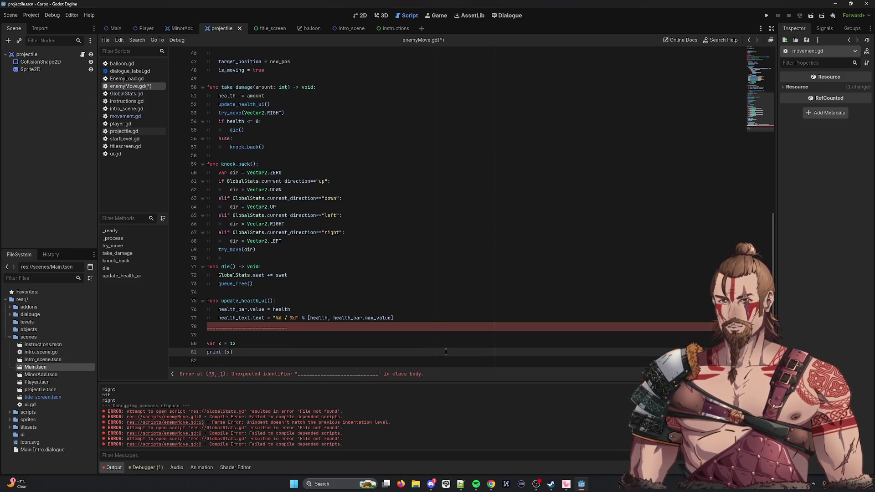
{"action": "type", "text": "+12"}
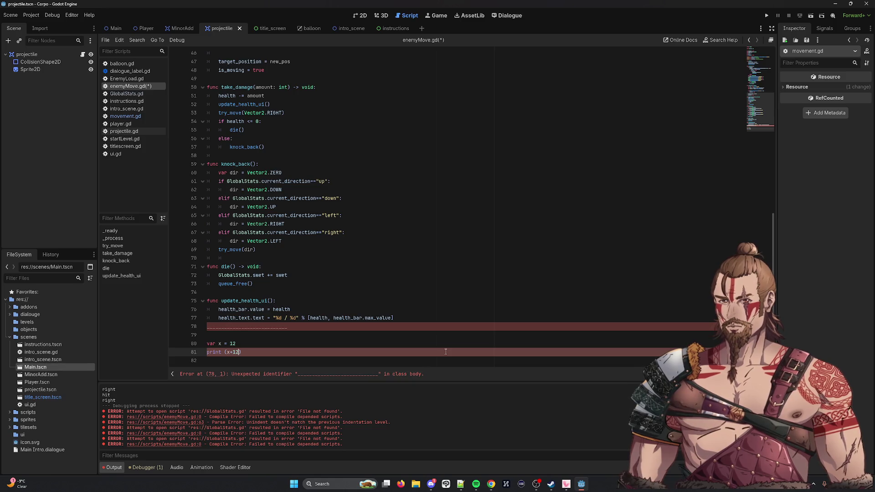
{"action": "key", "text": "BackSpace"}
{"action": "key", "text": "BackSpace"}
{"action": "type", "text": "5"}
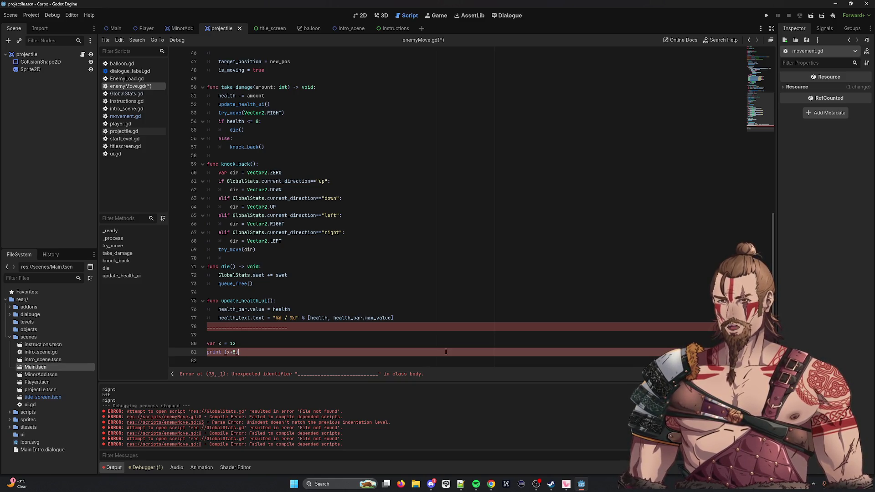
{"action": "key", "text": "Return"}
{"action": "key", "text": "Return"}
{"action": "scroll", "coordinate": [411, 328], "scroll_direction": "down", "scroll_amount": 2}
{"action": "type", "text": "d"}
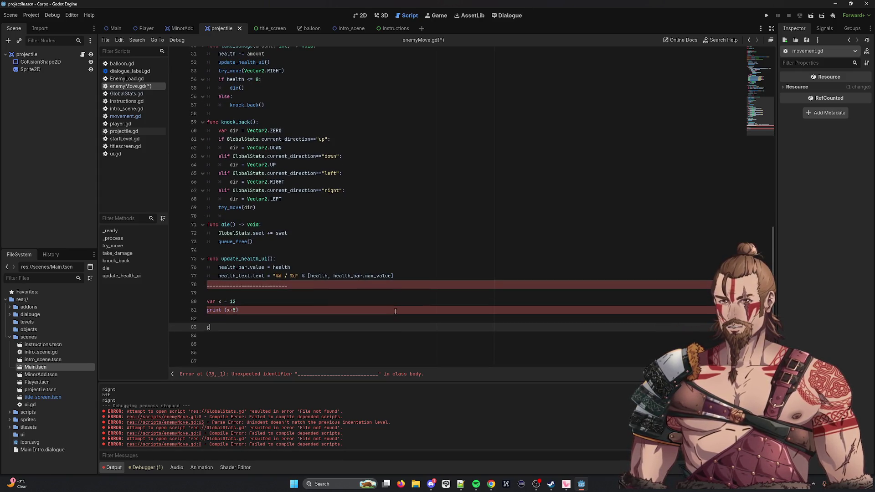
{"action": "type", "text": "print()x"}
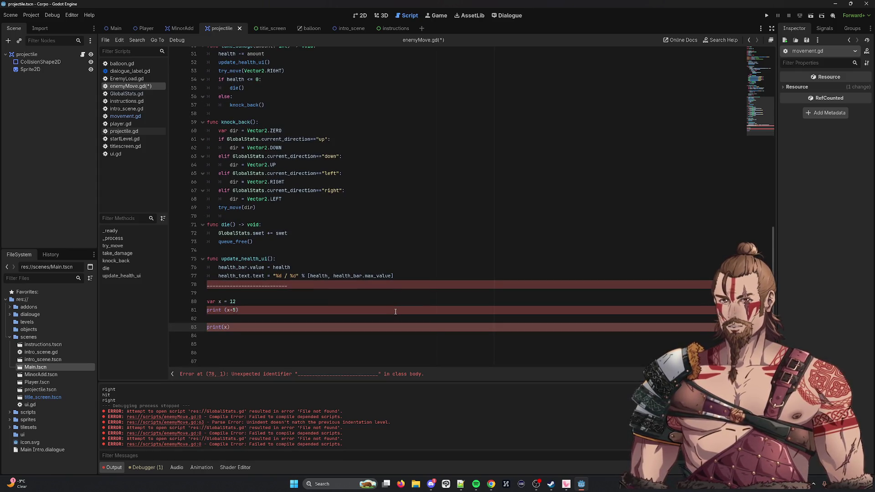
{"action": "key", "text": "BackSpace"}
{"action": "type", "text": "12+5"}
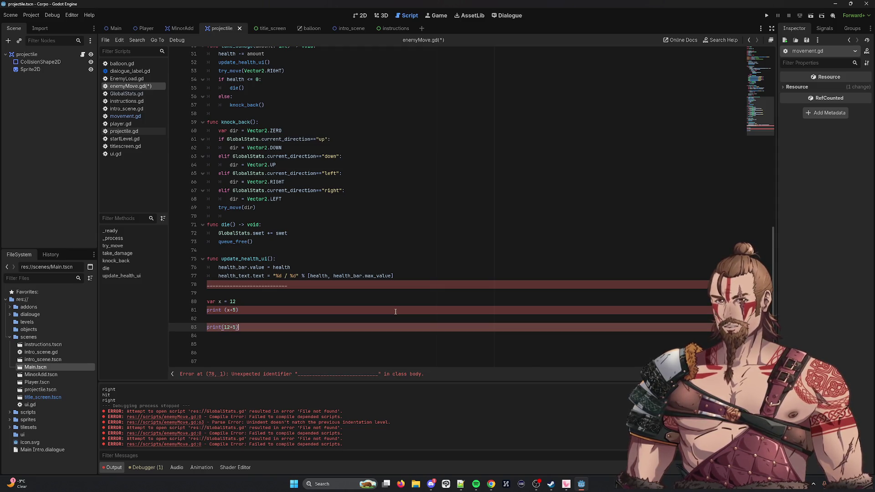
{"action": "key", "text": "Up"}
{"action": "left_click_drag", "start_coordinate": [239, 310], "coordinate": [197, 302]}
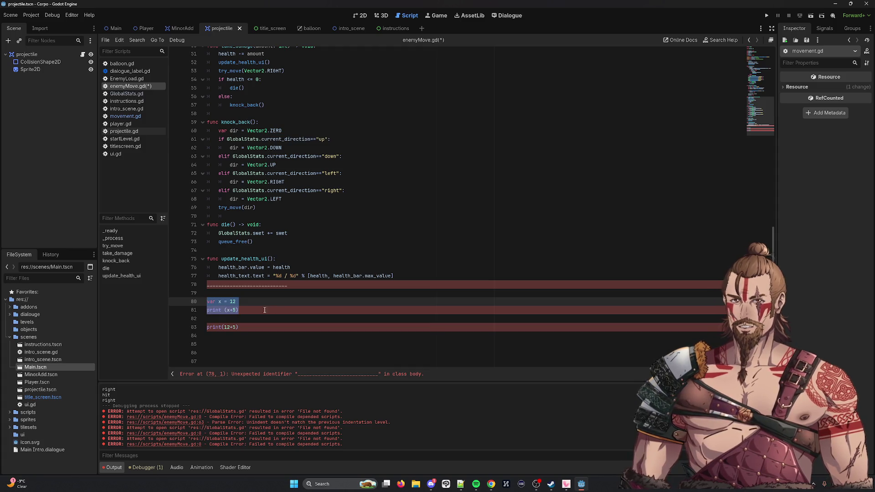
{"action": "left_click", "coordinate": [254, 328]}
{"action": "key", "text": "shift+Home"}
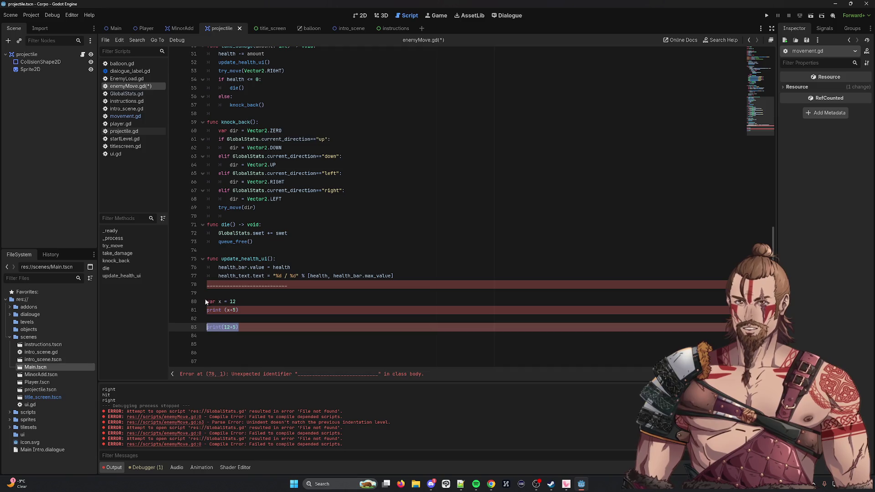
{"action": "left_click_drag", "start_coordinate": [213, 301], "coordinate": [238, 311]}
{"action": "triple_click", "coordinate": [217, 327]}
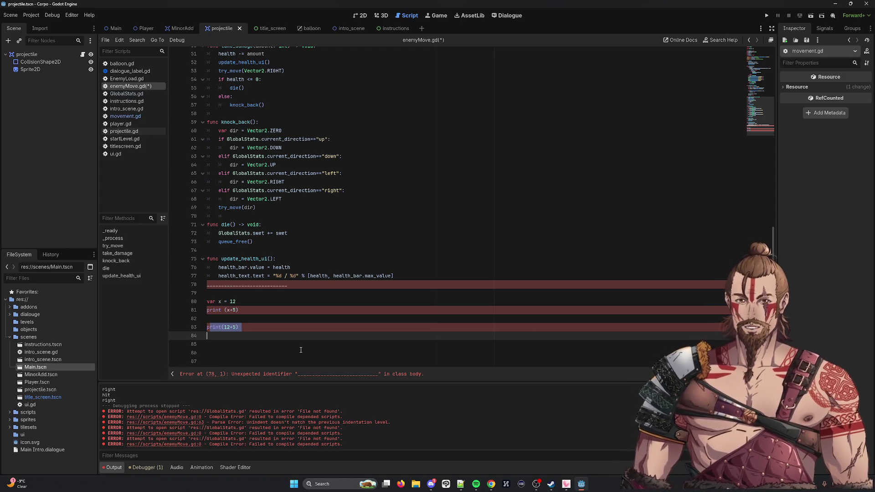
{"action": "left_click", "coordinate": [228, 303]}
{"action": "left_click", "coordinate": [230, 310]}
{"action": "key", "text": "BackSpace"}
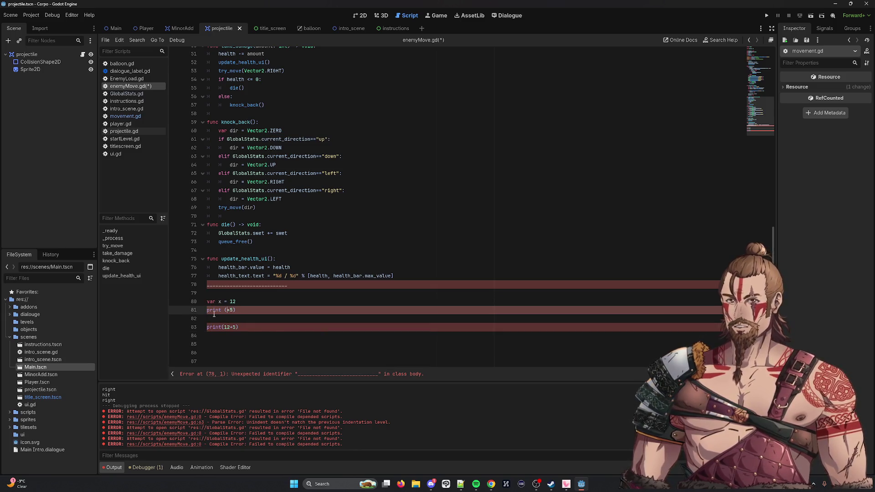
{"action": "type", "text": "12"}
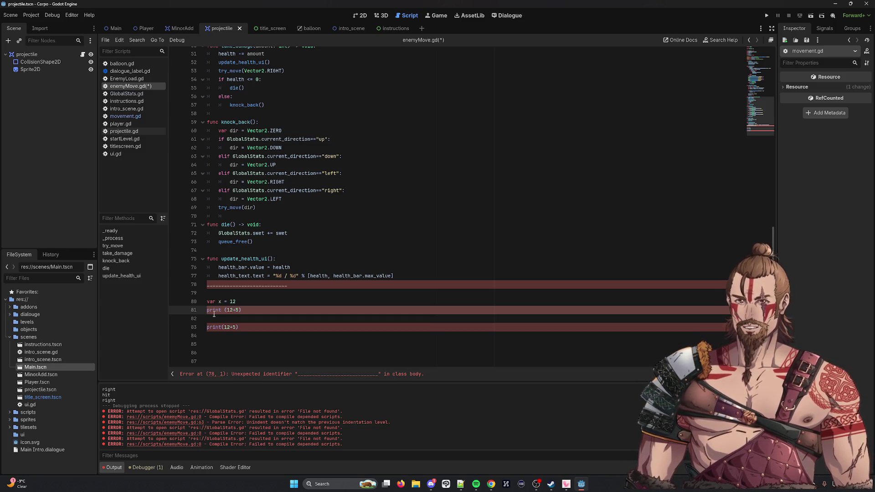
{"action": "double_click", "coordinate": [229, 310]}
{"action": "type", "text": "x"}
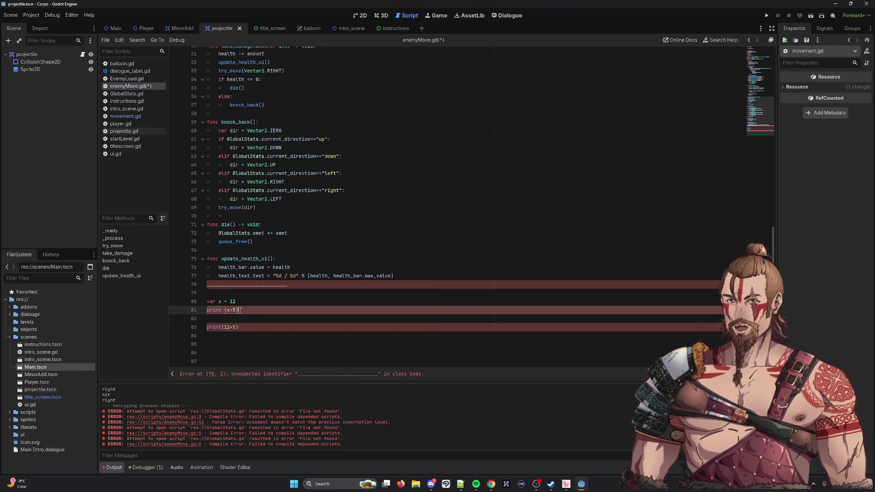
{"action": "left_click_drag", "start_coordinate": [240, 310], "coordinate": [180, 301]}
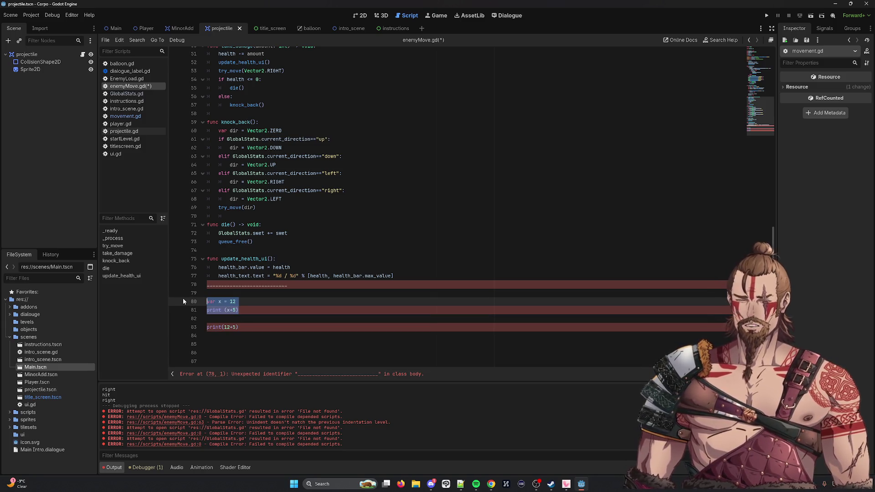
{"action": "scroll", "coordinate": [184, 301], "scroll_direction": "up", "scroll_amount": 1}
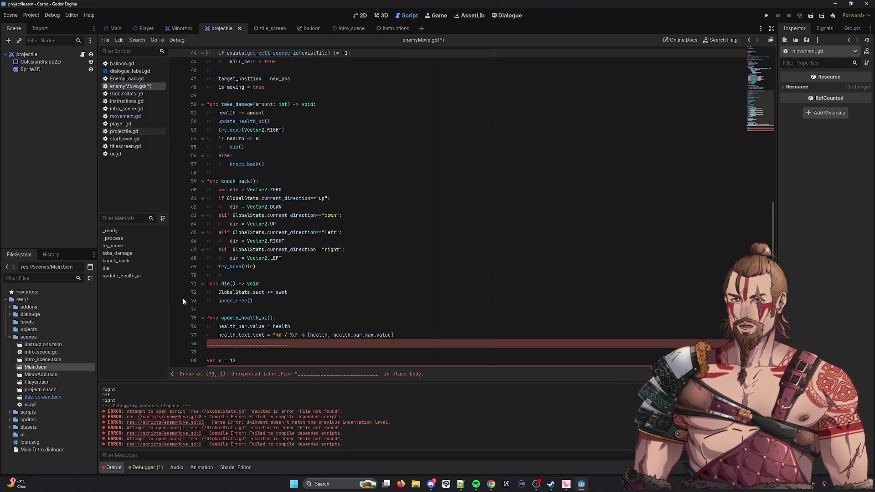
{"action": "scroll", "coordinate": [301, 342], "scroll_direction": "down", "scroll_amount": 1}
{"action": "left_click", "coordinate": [302, 342]}
{"action": "mouse_move", "coordinate": [301, 342]}
{"action": "left_mouse_down"}
{"action": "mouse_move", "coordinate": [208, 303]}
{"action": "mouse_move", "coordinate": [188, 283]}
{"action": "left_mouse_up"}
{"action": "key", "text": "BackSpace"}
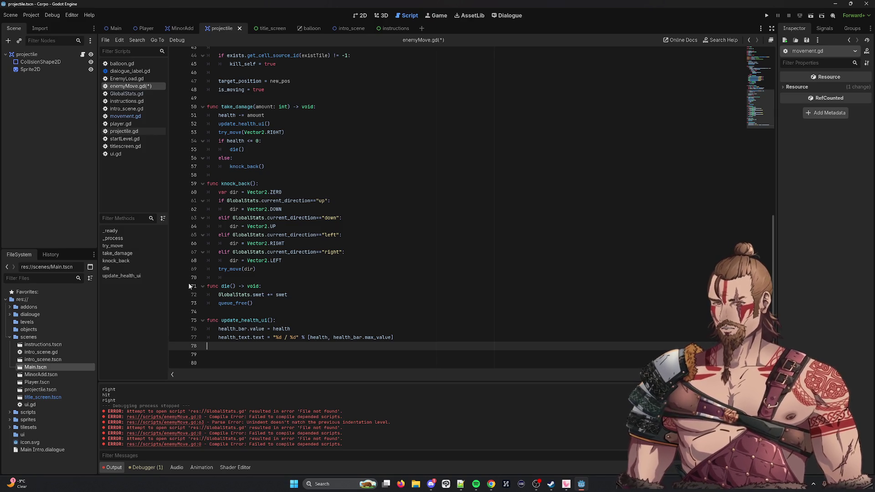
{"action": "scroll", "coordinate": [354, 263], "scroll_direction": "up", "scroll_amount": 13}
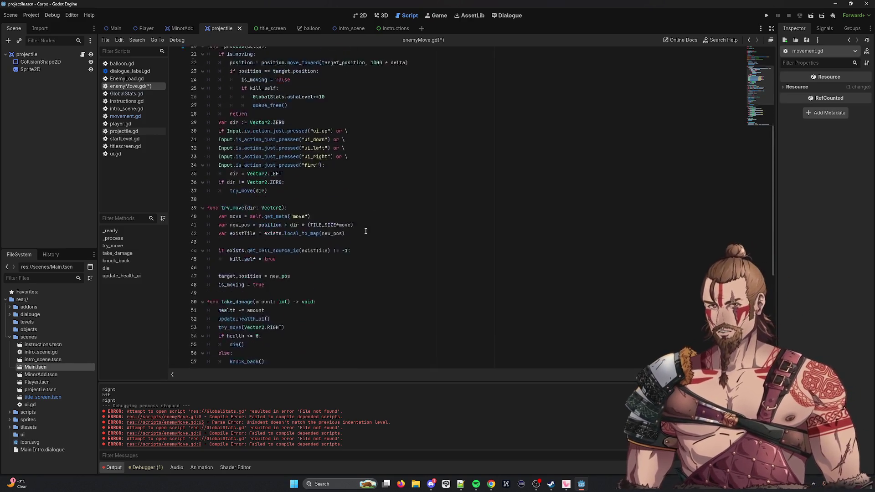
{"action": "scroll", "coordinate": [351, 260], "scroll_direction": "up", "scroll_amount": 1}
{"action": "scroll", "coordinate": [332, 232], "scroll_direction": "down", "scroll_amount": 13}
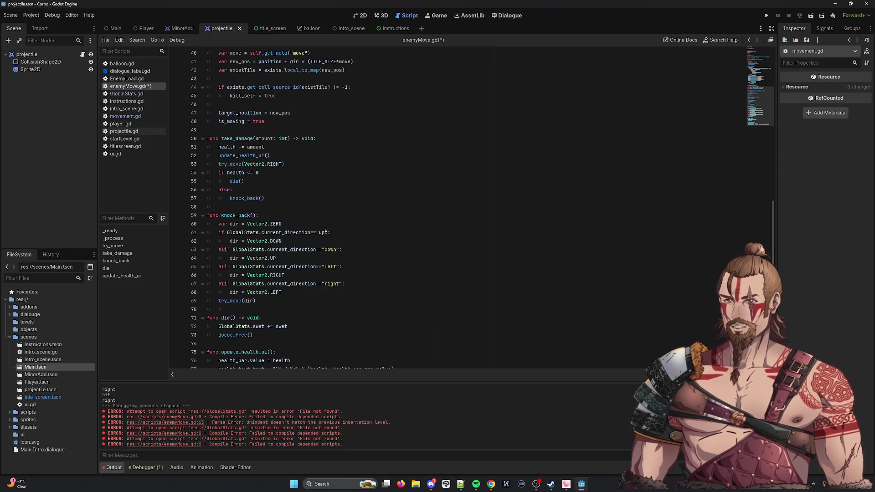
{"action": "scroll", "coordinate": [325, 231], "scroll_direction": "down", "scroll_amount": 2}
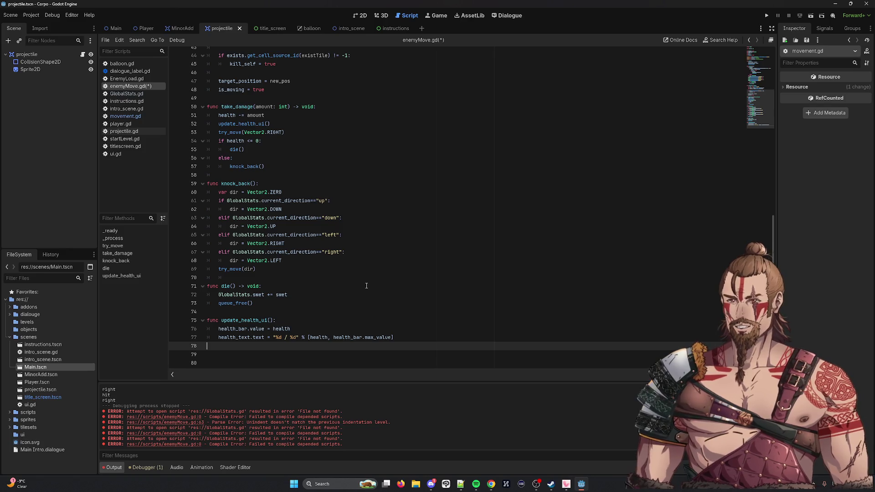
{"action": "scroll", "coordinate": [366, 286], "scroll_direction": "up", "scroll_amount": 3}
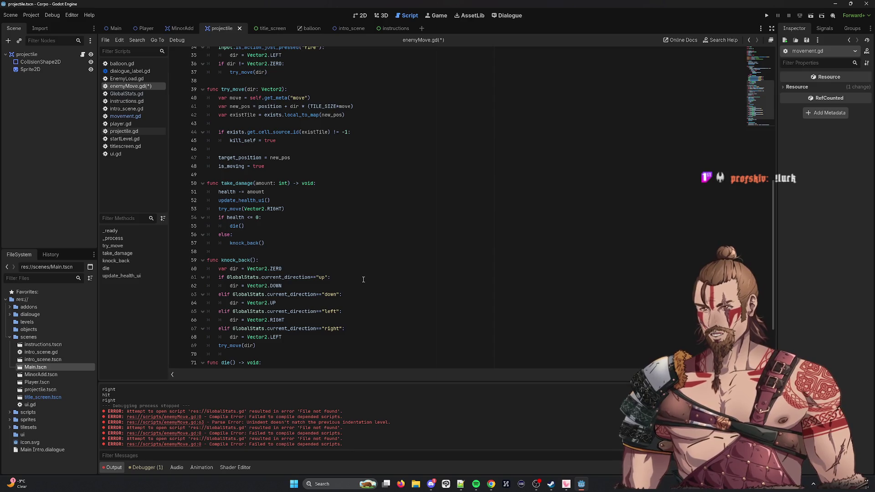
{"action": "scroll", "coordinate": [362, 280], "scroll_direction": "down", "scroll_amount": 3}
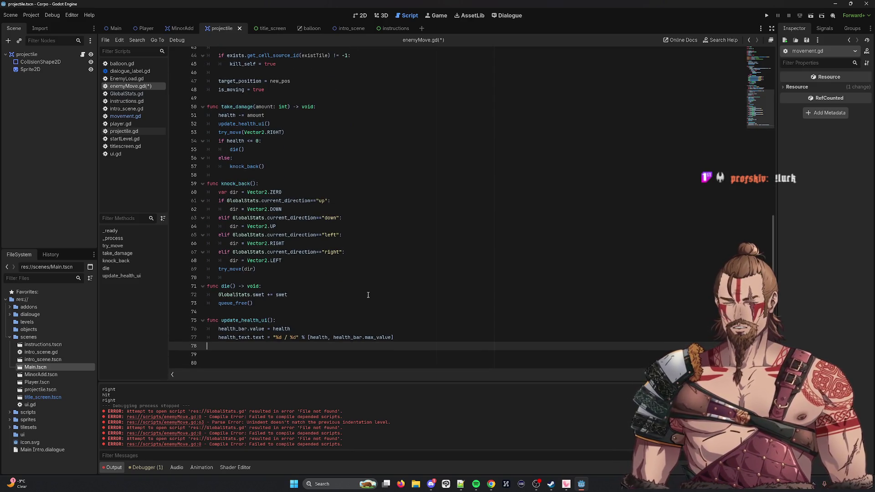
{"action": "left_click", "coordinate": [216, 272]}
{"action": "mouse_move", "coordinate": [237, 192]}
{"action": "left_mouse_down"}
{"action": "mouse_move", "coordinate": [375, 254]}
{"action": "mouse_move", "coordinate": [374, 264]}
{"action": "left_mouse_up"}
{"action": "double_click", "coordinate": [235, 271]}
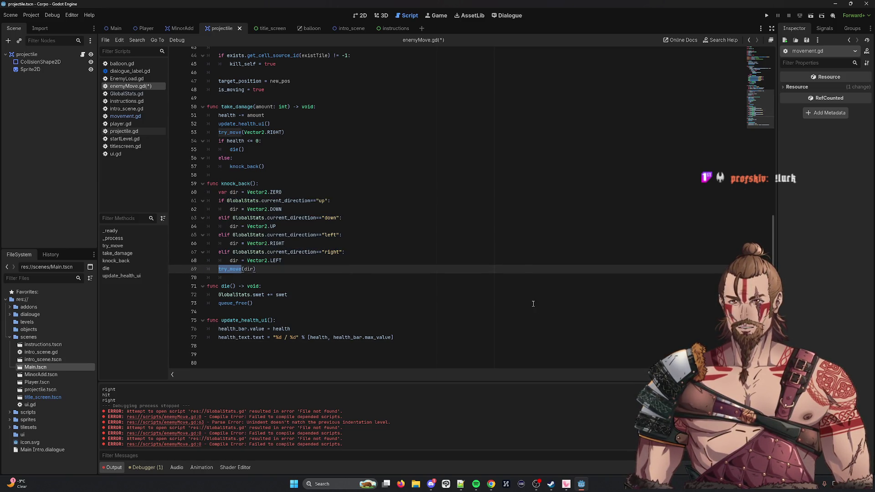
{"action": "scroll", "coordinate": [381, 209], "scroll_direction": "up", "scroll_amount": 2}
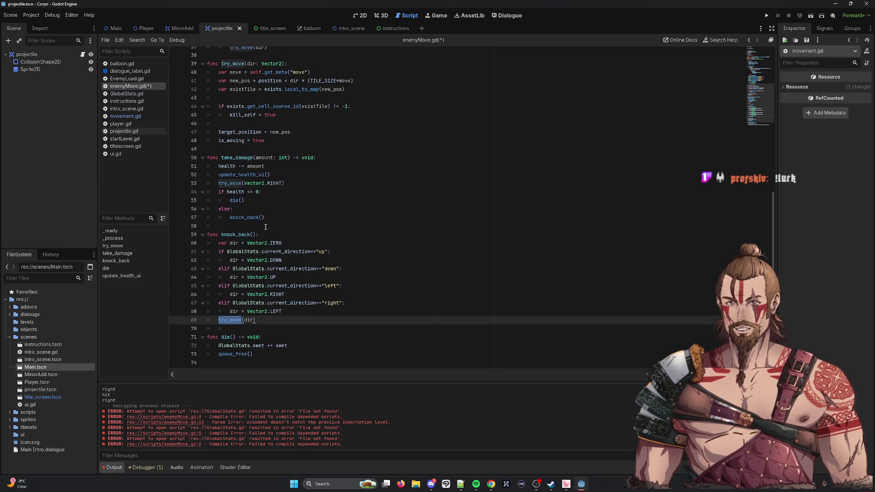
{"action": "left_click", "coordinate": [240, 234]}
{"action": "scroll", "coordinate": [355, 265], "scroll_direction": "up", "scroll_amount": 7}
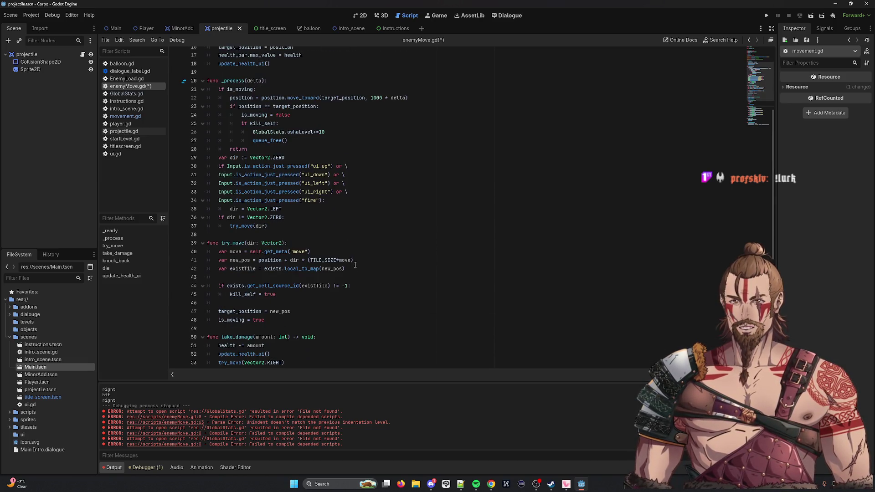
{"action": "scroll", "coordinate": [355, 264], "scroll_direction": "down", "scroll_amount": 7}
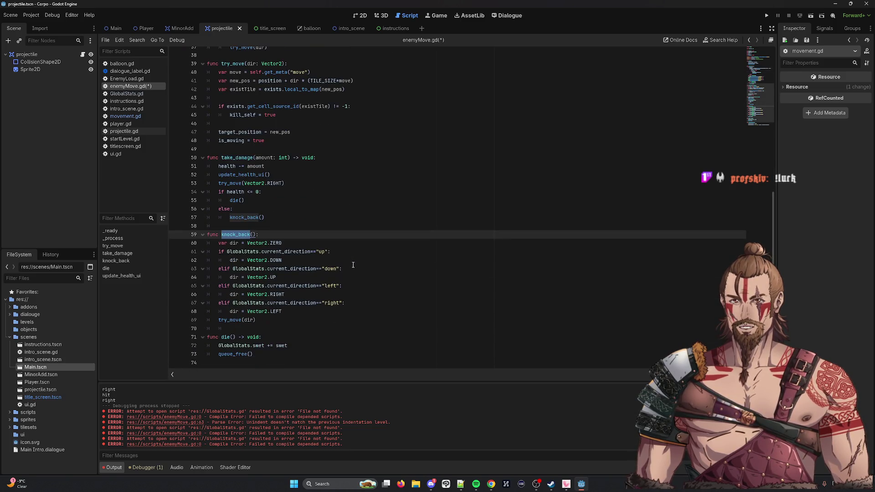
{"action": "mouse_move", "coordinate": [219, 73]}
{"action": "left_mouse_down"}
{"action": "mouse_move", "coordinate": [401, 125]}
{"action": "mouse_move", "coordinate": [400, 149]}
{"action": "left_mouse_up"}
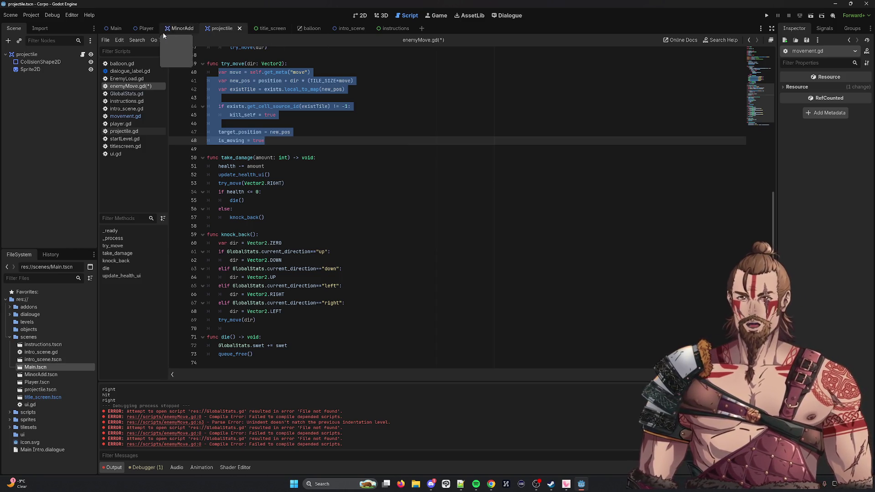
Switch from the MinorAdd scene to the Player scene so its nodes show in the scene tree.
{"action": "left_click", "coordinate": [180, 28]}
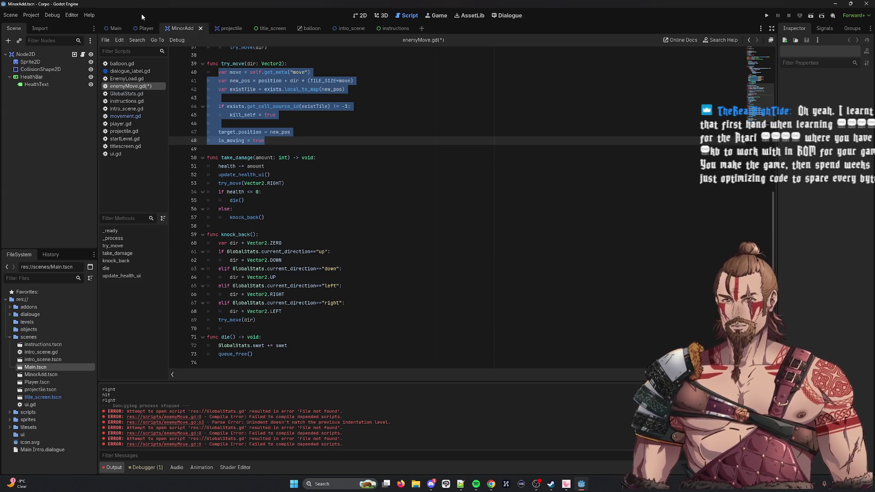
{"action": "left_click", "coordinate": [144, 29]}
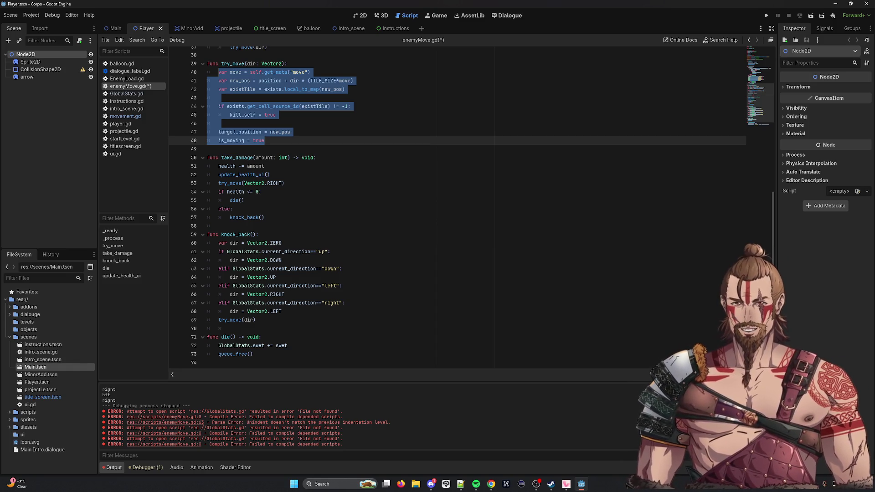
Cut the take_damage function lines in enemyMove.gd and paste them back in place.
{"action": "scroll", "coordinate": [302, 183], "scroll_direction": "up", "scroll_amount": 5}
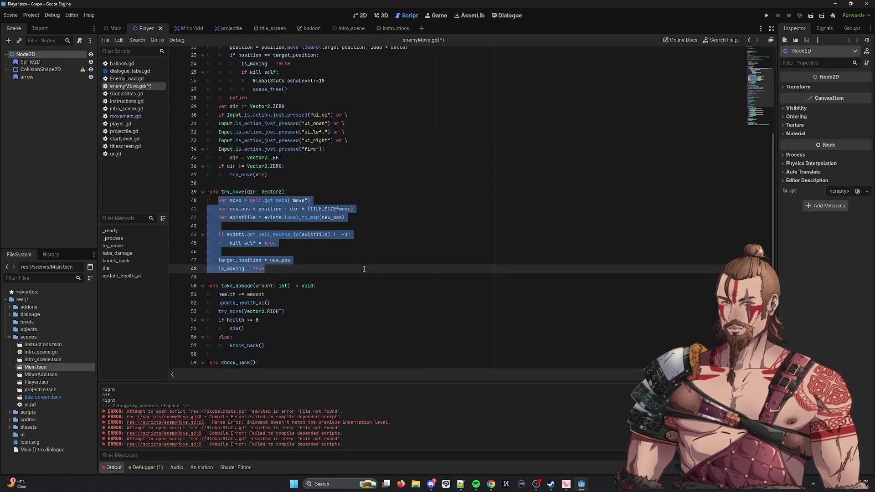
{"action": "left_click", "coordinate": [305, 267]}
{"action": "scroll", "coordinate": [307, 269], "scroll_direction": "down", "scroll_amount": 3}
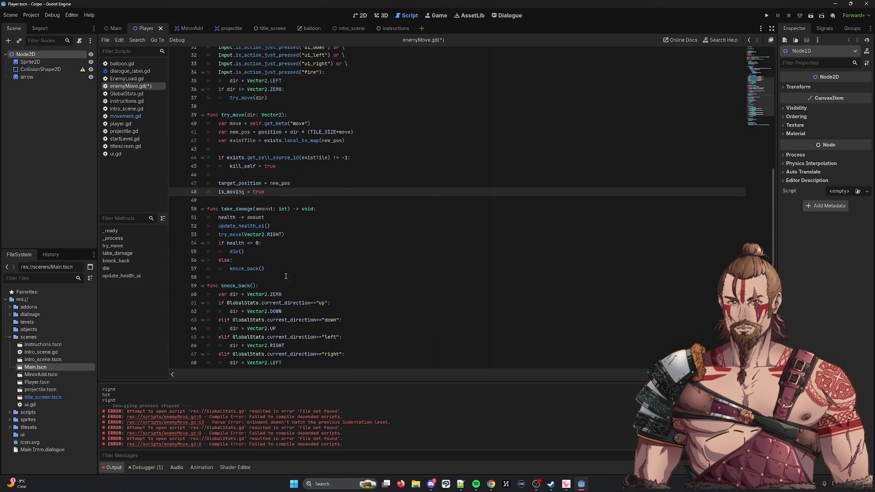
{"action": "left_click", "coordinate": [427, 273]}
{"action": "key", "text": "shift+Up"}
{"action": "key", "text": "shift+Up"}
{"action": "key", "text": "shift+Up"}
{"action": "key", "text": "ctrl+x"}
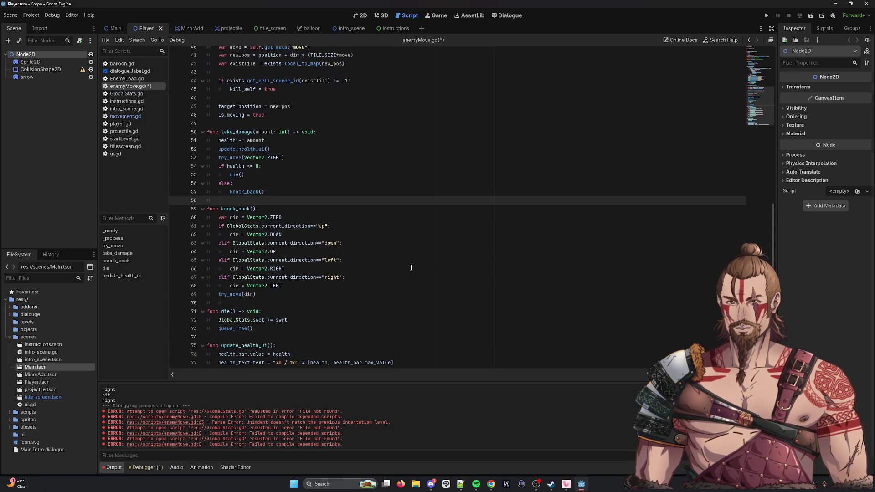
{"action": "key", "text": "ctrl+v"}
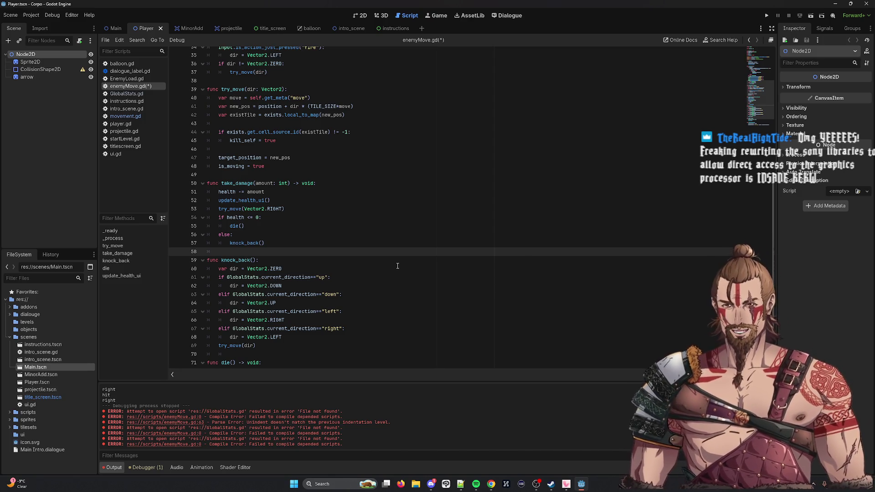
Highlight every try_move use in enemyMove.gd and bring up the player's movement.gd.
{"action": "scroll", "coordinate": [298, 176], "scroll_direction": "up", "scroll_amount": 3}
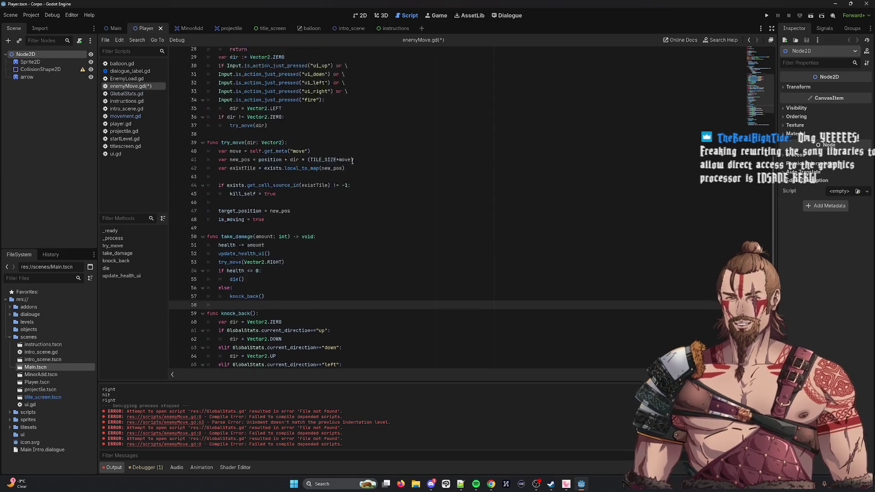
{"action": "double_click", "coordinate": [239, 141]}
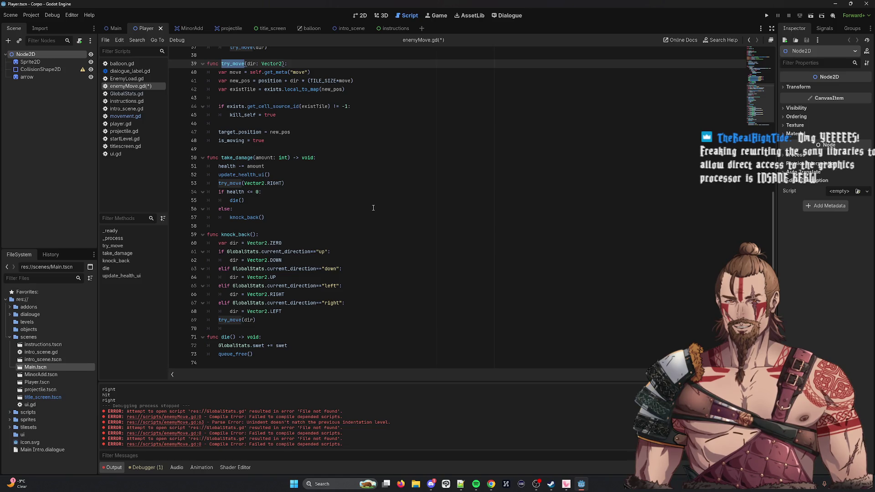
{"action": "scroll", "coordinate": [373, 210], "scroll_direction": "down", "scroll_amount": 5}
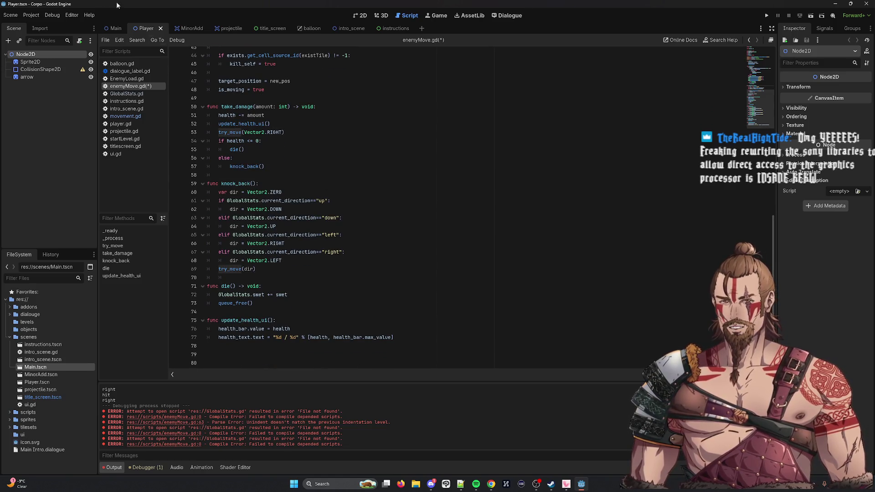
{"action": "left_click", "coordinate": [125, 116]}
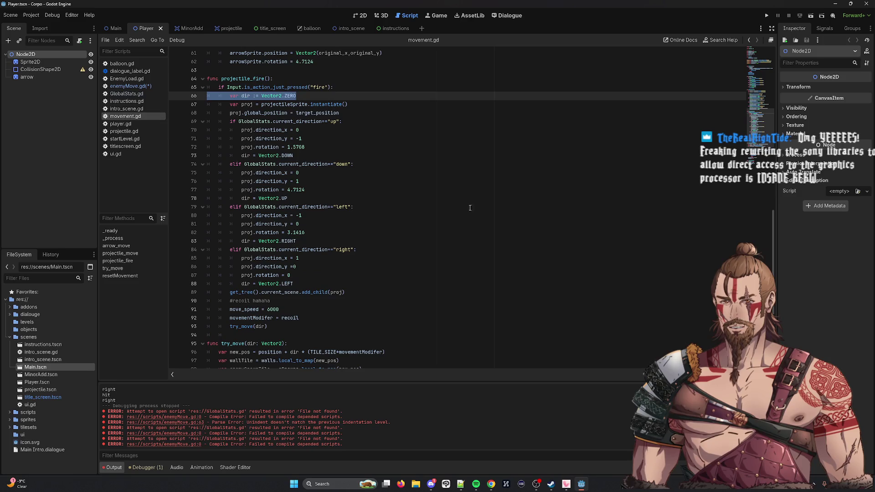
Paste the player's try_move body below try_move in enemyMove.gd, after a '----------------' separator line.
{"action": "scroll", "coordinate": [309, 185], "scroll_direction": "down", "scroll_amount": 6}
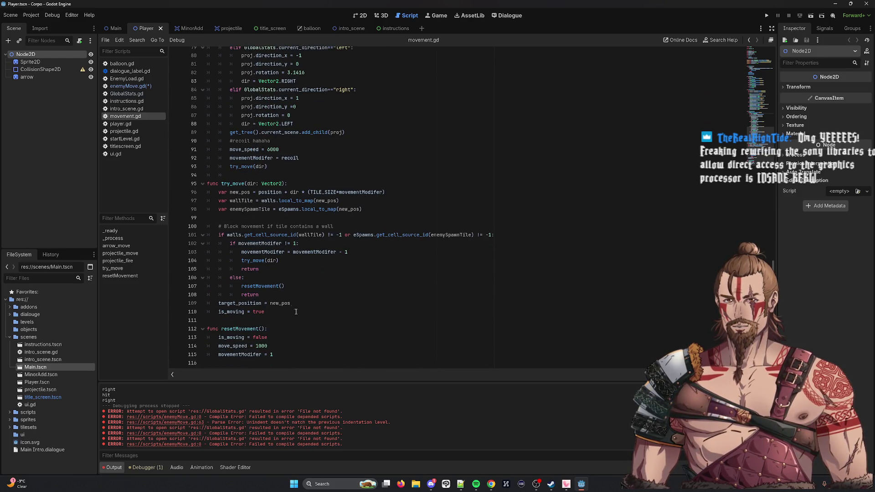
{"action": "mouse_move", "coordinate": [296, 312]}
{"action": "left_mouse_down"}
{"action": "mouse_move", "coordinate": [210, 311]}
{"action": "mouse_move", "coordinate": [177, 190]}
{"action": "left_mouse_up"}
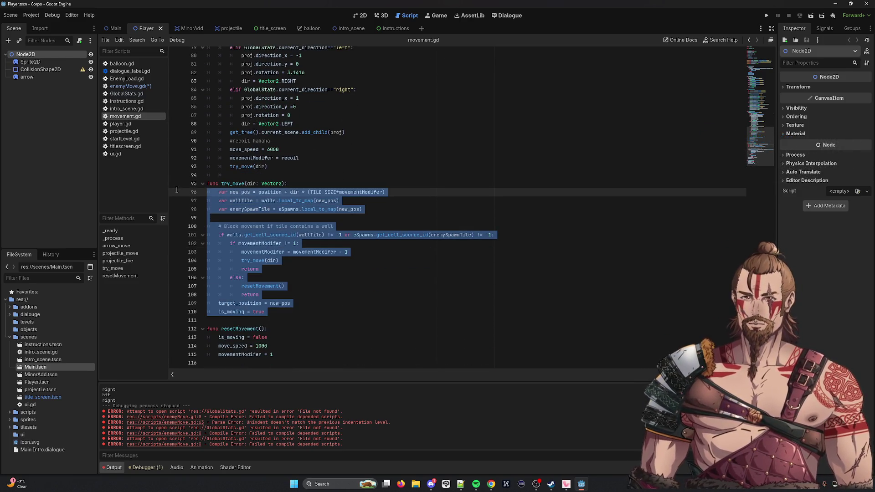
{"action": "left_click", "coordinate": [151, 86]}
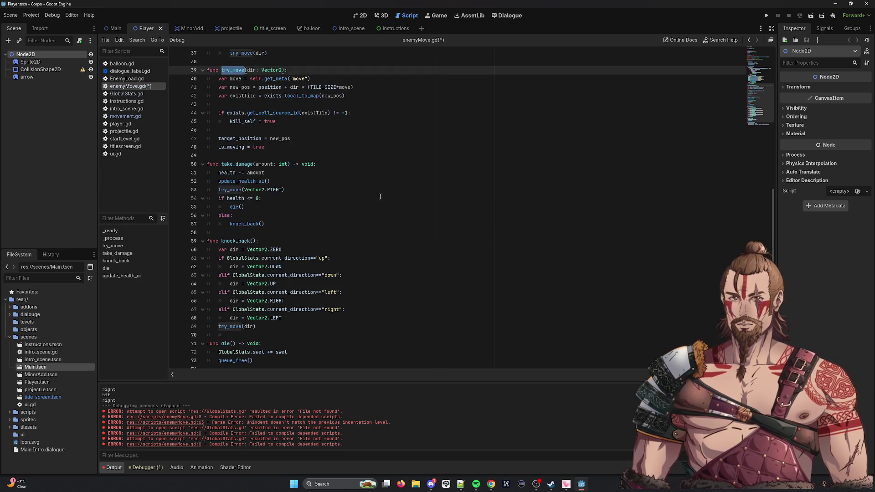
{"action": "scroll", "coordinate": [377, 194], "scroll_direction": "up", "scroll_amount": 3}
{"action": "left_click", "coordinate": [304, 220]}
{"action": "key", "text": "Down"}
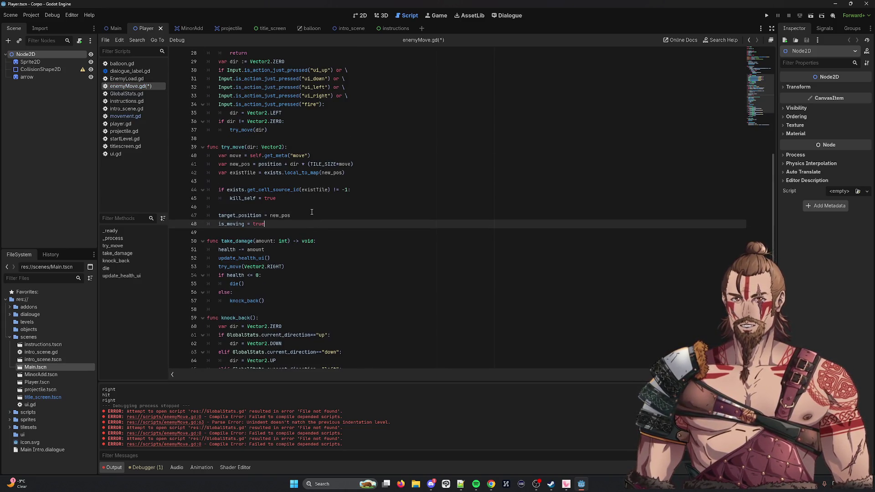
{"action": "key", "text": "Return"}
{"action": "key", "text": "Return"}
{"action": "type", "text": "----------------"}
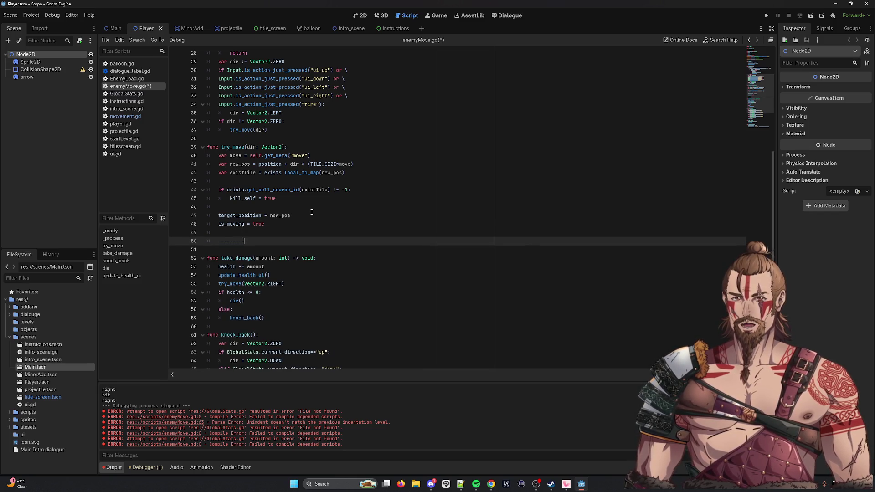
{"action": "key", "text": "Return"}
{"action": "key", "text": "ctrl+v"}
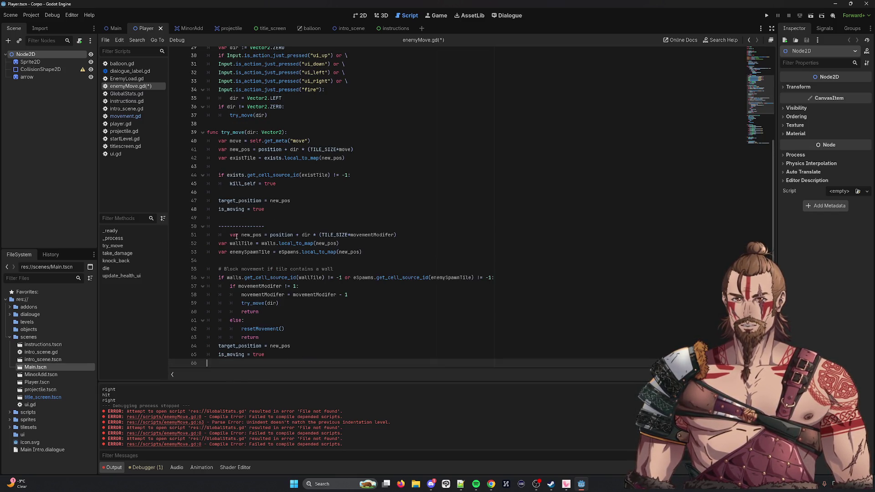
Fix the pasted indent and delete the new_pos and enemySpawnTile declarations.
{"action": "left_click", "coordinate": [230, 241]}
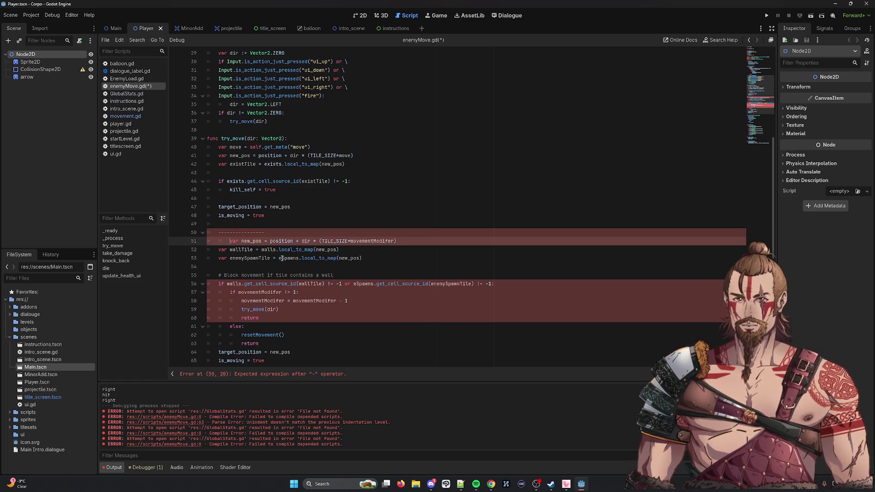
{"action": "key", "text": "BackSpace"}
{"action": "double_click", "coordinate": [240, 241]}
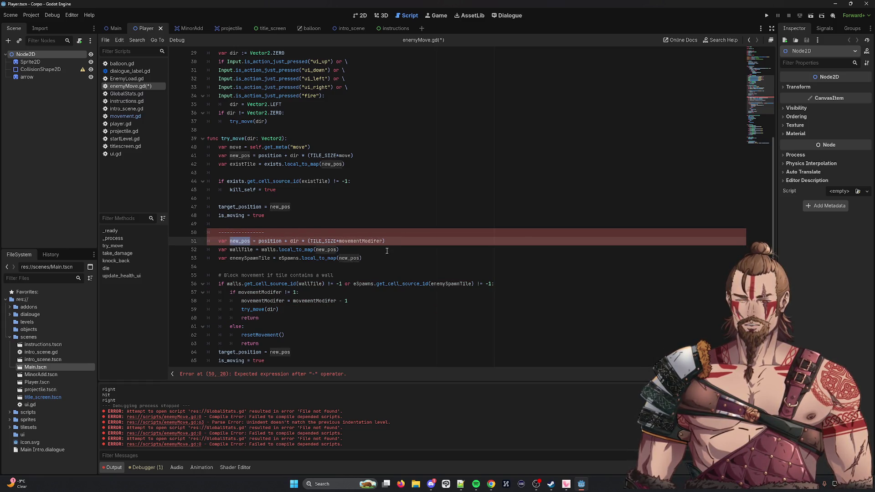
{"action": "mouse_move", "coordinate": [392, 241]}
{"action": "left_mouse_down"}
{"action": "mouse_move", "coordinate": [169, 242]}
{"action": "mouse_move", "coordinate": [172, 258]}
{"action": "left_mouse_up"}
{"action": "left_click_drag", "start_coordinate": [370, 258], "coordinate": [371, 250]}
{"action": "key", "text": "BackSpace"}
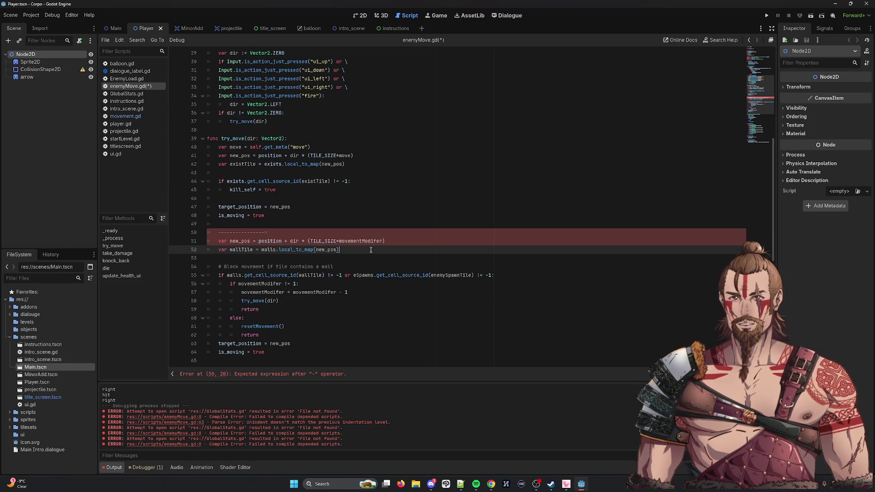
{"action": "left_click_drag", "start_coordinate": [399, 242], "coordinate": [169, 240]}
{"action": "key", "text": "BackSpace"}
{"action": "key", "text": "BackSpace"}
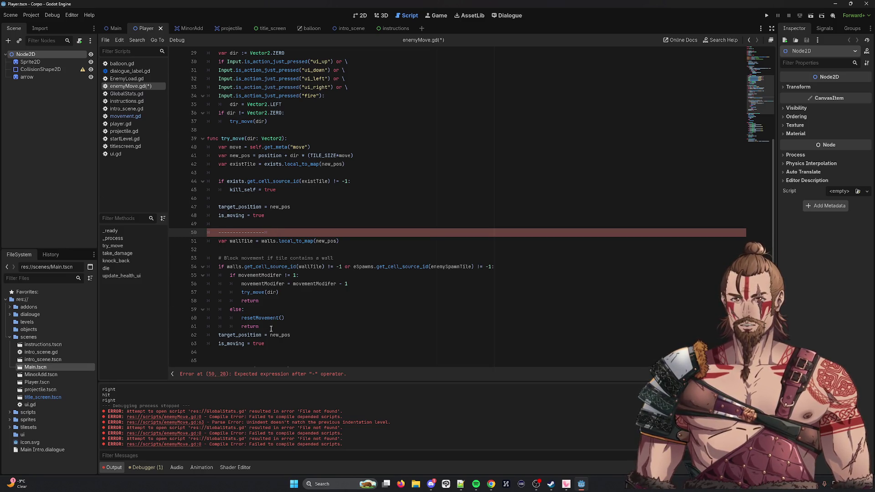
Remove the target_position and is_moving lines and the eSpawns condition, leaving a walls-only check.
{"action": "left_click_drag", "start_coordinate": [271, 352], "coordinate": [193, 336]}
{"action": "key", "text": "BackSpace"}
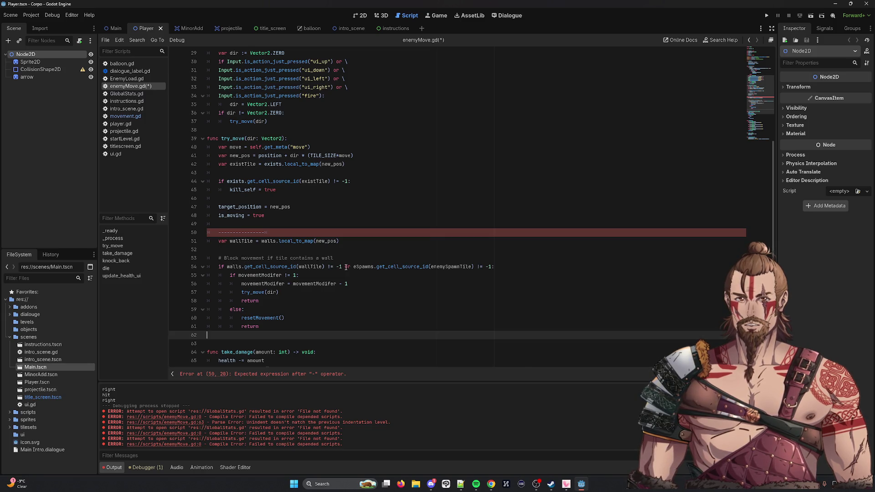
{"action": "left_click_drag", "start_coordinate": [347, 268], "coordinate": [491, 268]}
{"action": "key", "text": "BackSpace"}
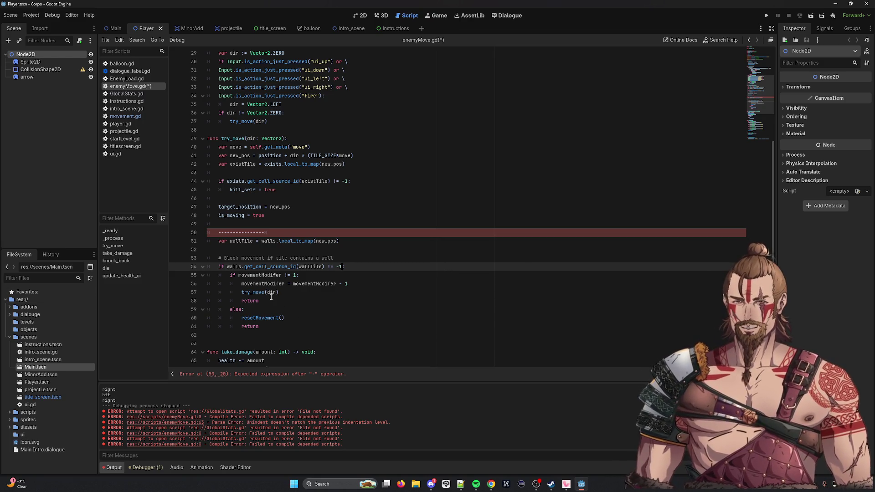
{"action": "mouse_move", "coordinate": [278, 327]}
{"action": "left_mouse_down"}
{"action": "mouse_move", "coordinate": [215, 274]}
{"action": "mouse_move", "coordinate": [212, 255]}
{"action": "left_mouse_up"}
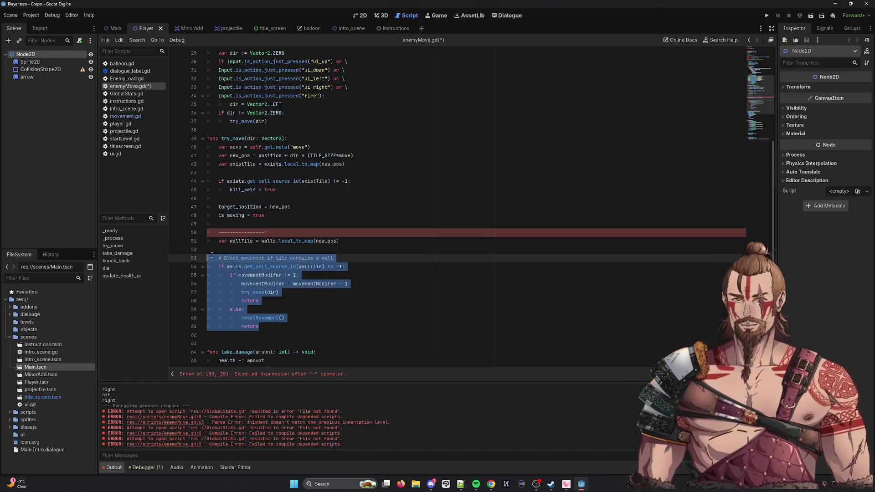
Move the wall-check block into try_move after kill_self = true and delete the dashed separator.
{"action": "key", "text": "Delete"}
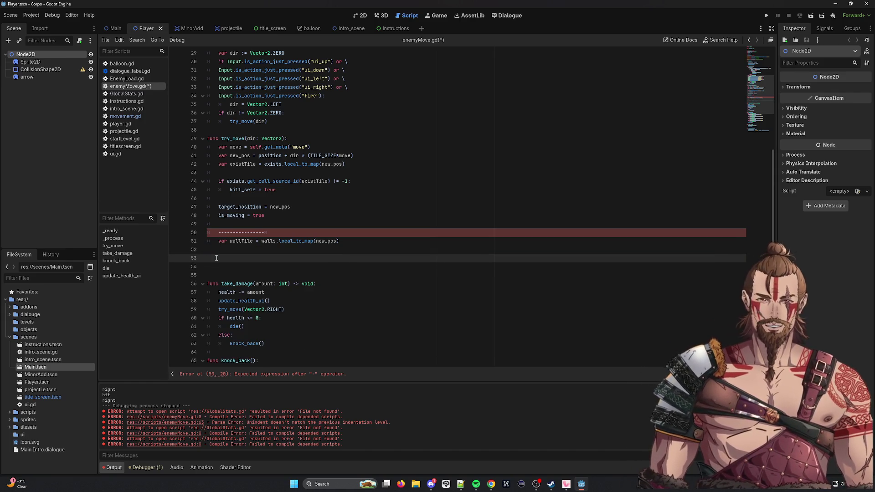
{"action": "left_click", "coordinate": [295, 198]}
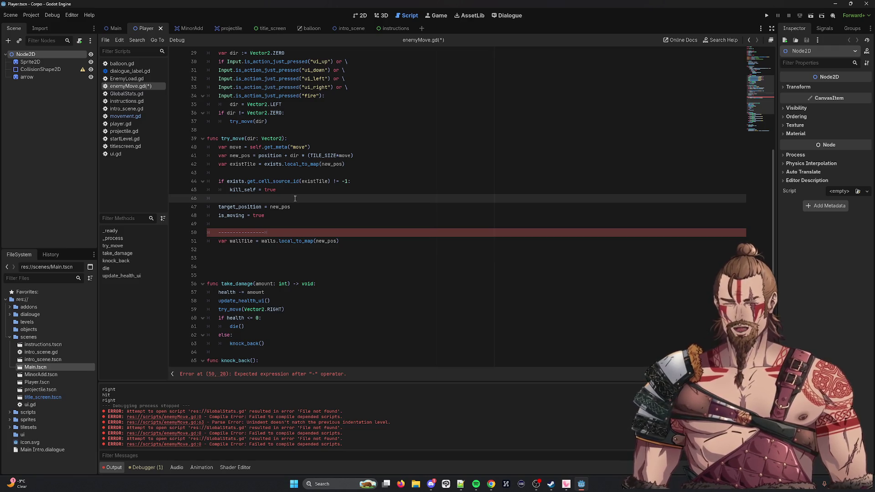
{"action": "key", "text": "ctrl+v"}
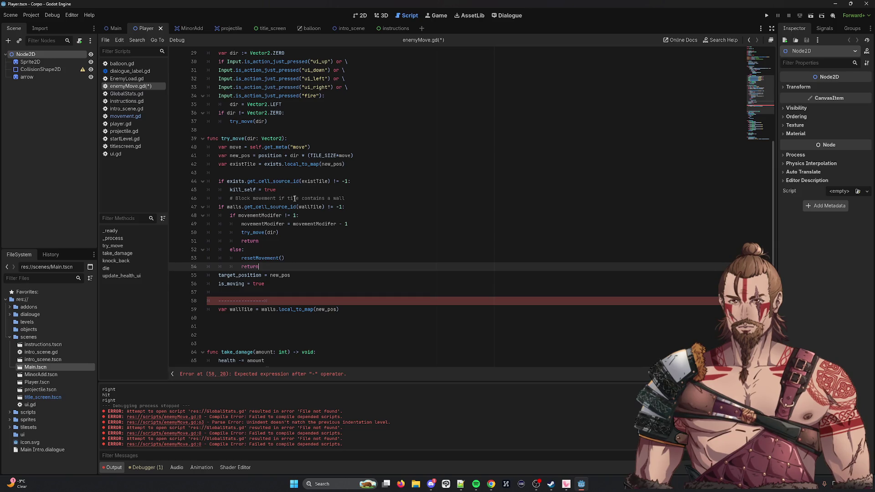
{"action": "left_click_drag", "start_coordinate": [273, 302], "coordinate": [164, 300]}
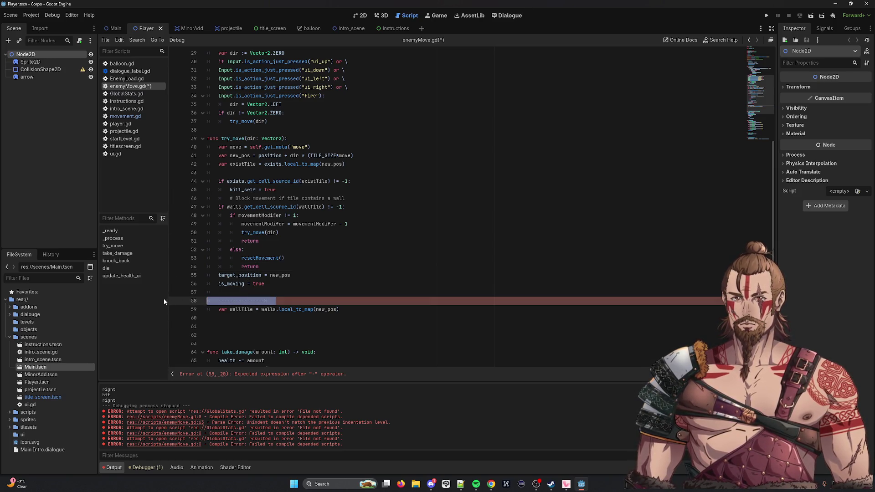
{"action": "key", "text": "BackSpace"}
Turn the wall check's if into an elif and select its else, resetMovement() and return lines.
{"action": "left_click", "coordinate": [219, 207]}
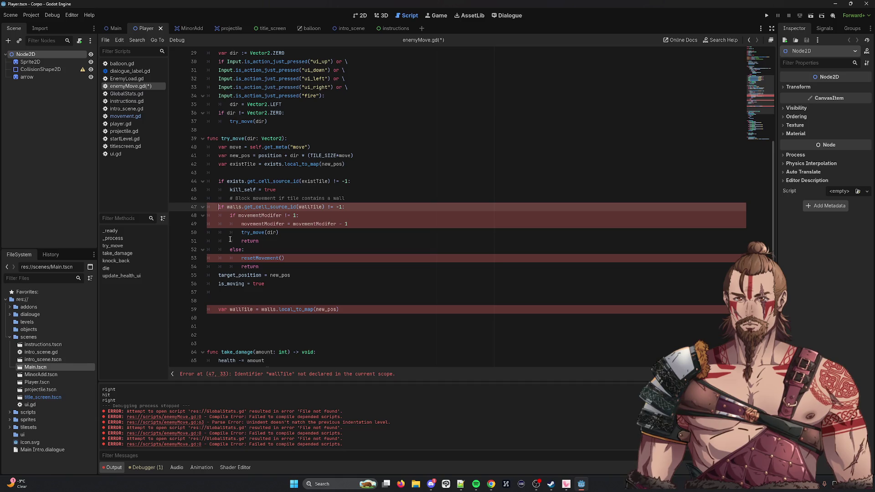
{"action": "type", "text": "el"}
{"action": "left_click", "coordinate": [381, 155]}
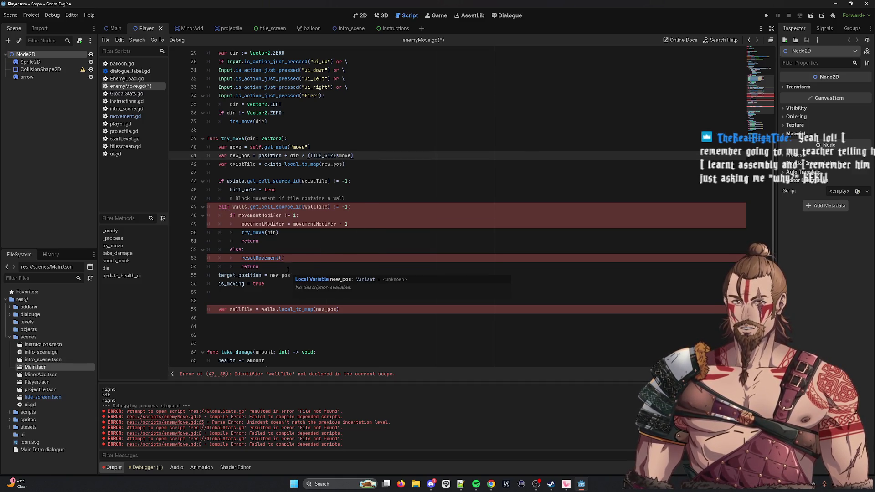
{"action": "double_click", "coordinate": [260, 258]}
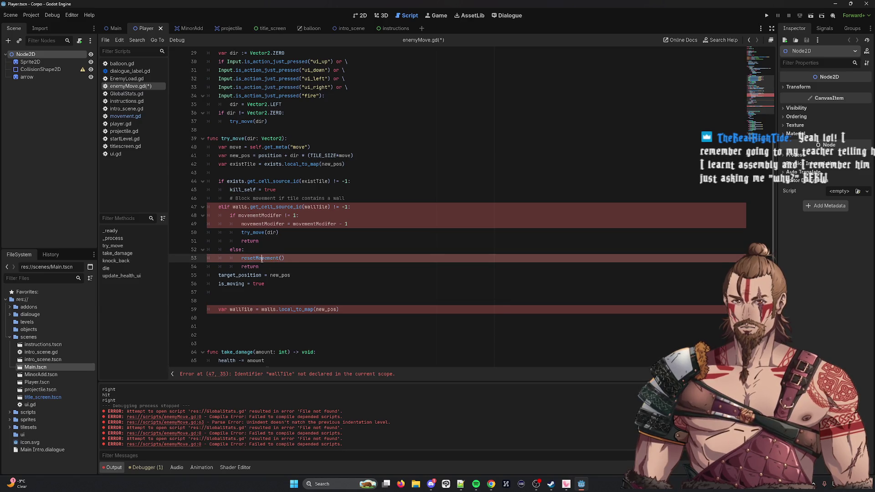
{"action": "left_click", "coordinate": [295, 266]}
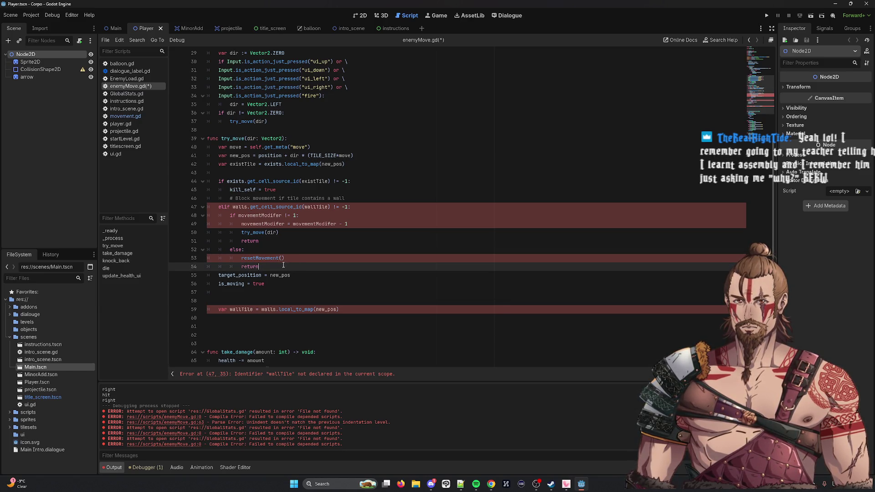
{"action": "left_click_drag", "start_coordinate": [257, 267], "coordinate": [203, 256]}
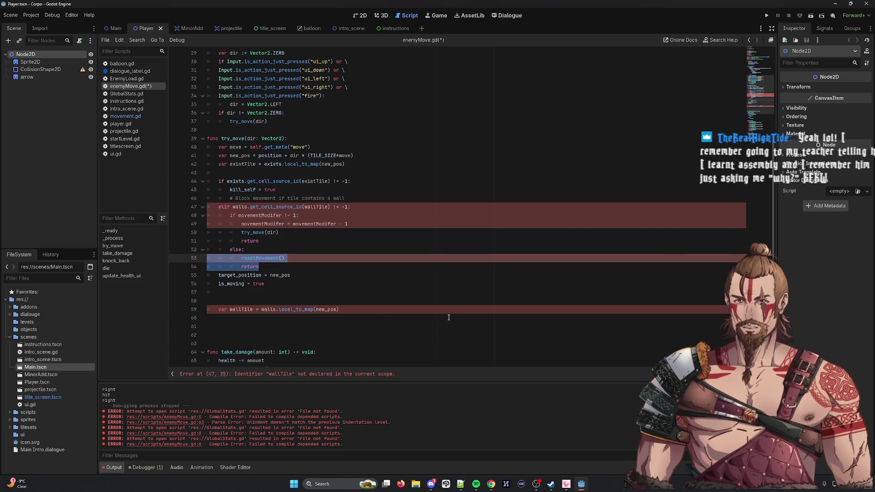
{"action": "key", "text": "shift+Up"}
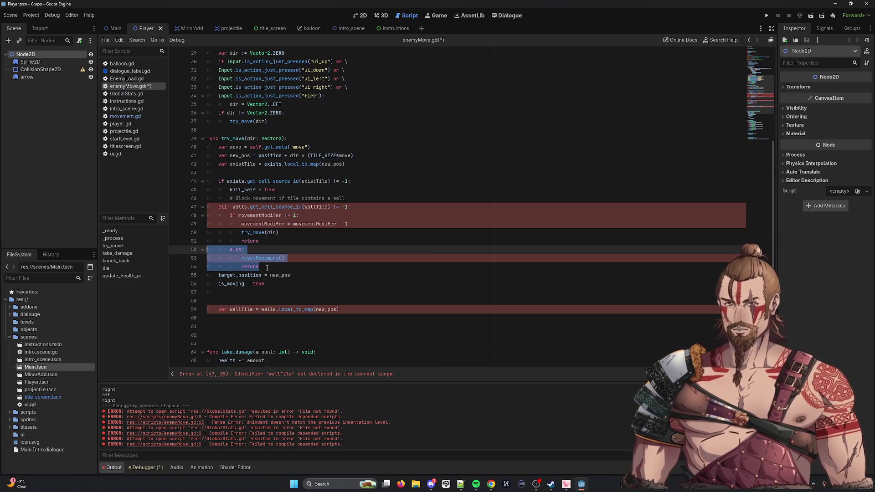
Delete the else branch with resetMovement() and return from the wall check.
{"action": "mouse_move", "coordinate": [267, 268]}
{"action": "left_mouse_down"}
{"action": "mouse_move", "coordinate": [189, 259]}
{"action": "mouse_move", "coordinate": [276, 267]}
{"action": "mouse_move", "coordinate": [190, 252]}
{"action": "left_mouse_up"}
{"action": "key", "text": "BackSpace"}
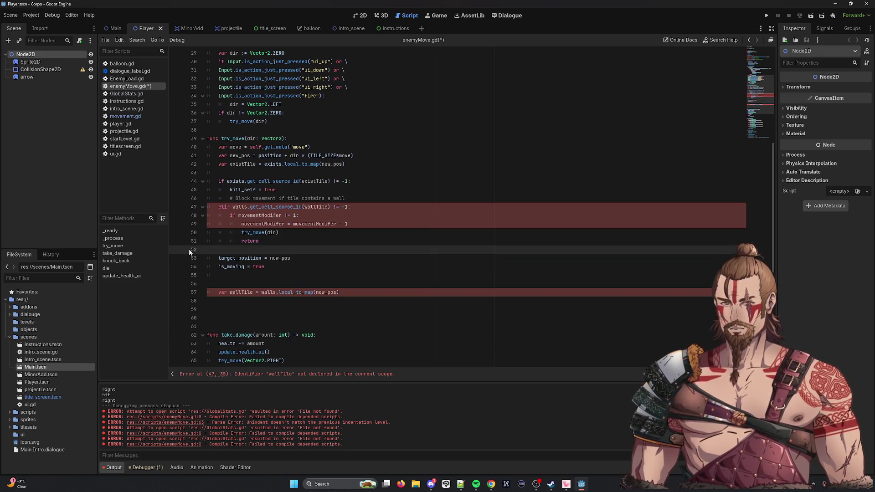
{"action": "key", "text": "BackSpace"}
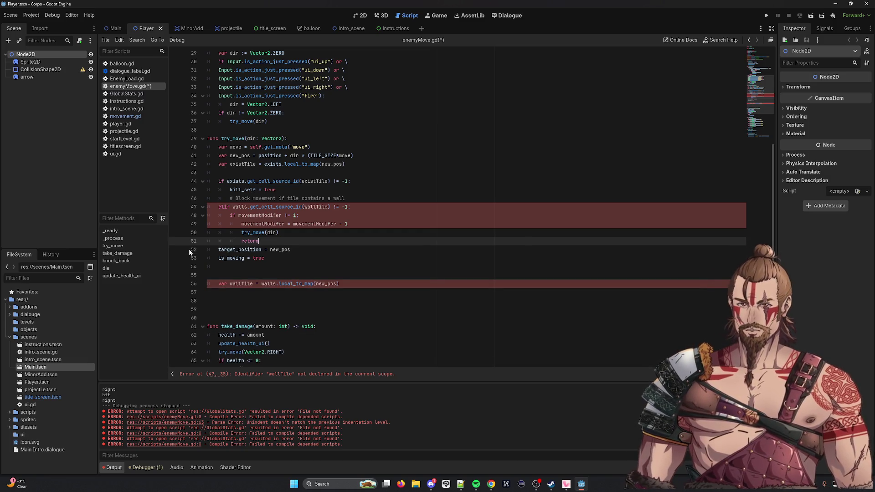
Move the var wallTile declaration up to the line right after existTile.
{"action": "triple_click", "coordinate": [360, 287]}
{"action": "key", "text": "ctrl+c"}
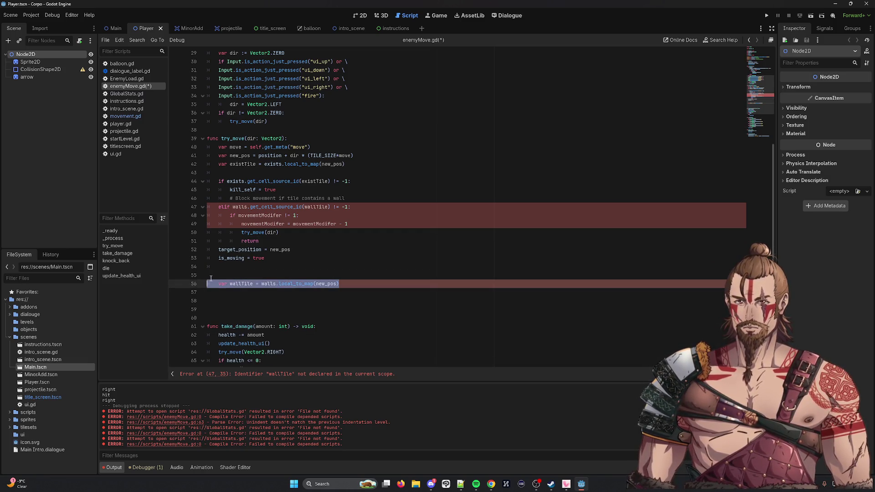
{"action": "key", "text": "BackSpace"}
{"action": "left_click", "coordinate": [363, 164]}
{"action": "key", "text": "Return"}
{"action": "key", "text": "ctrl+v"}
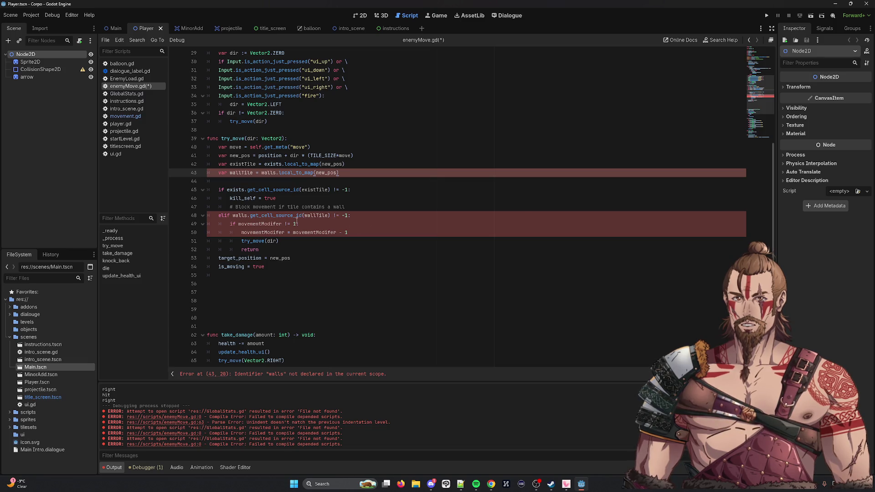
{"action": "left_click", "coordinate": [125, 117]}
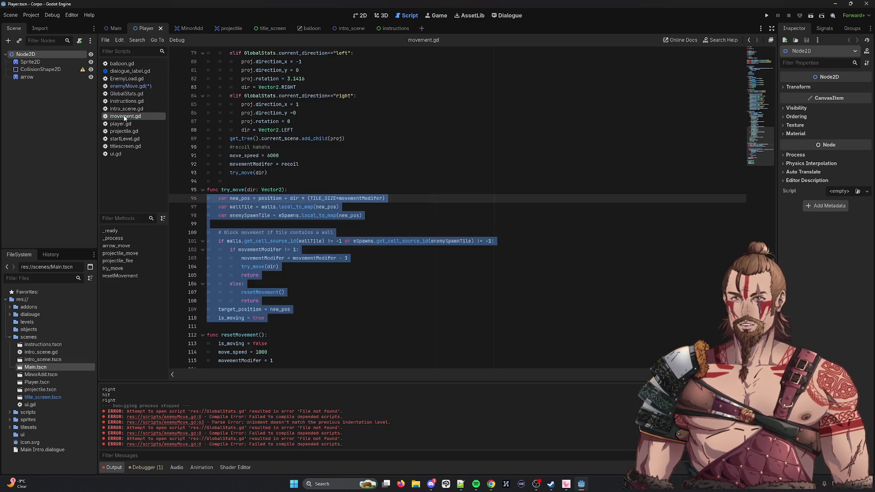
{"action": "scroll", "coordinate": [367, 175], "scroll_direction": "up", "scroll_amount": 10}
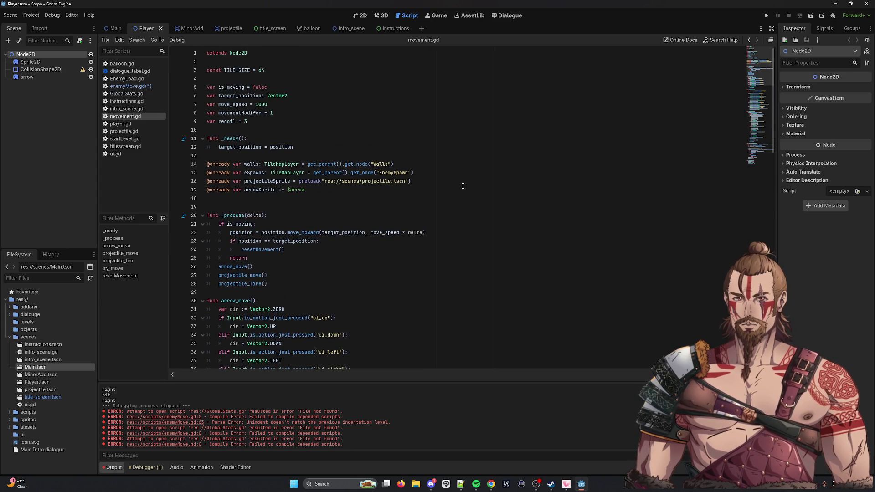
{"action": "left_click_drag", "start_coordinate": [395, 164], "coordinate": [207, 164]}
{"action": "key", "text": "ctrl+c"}
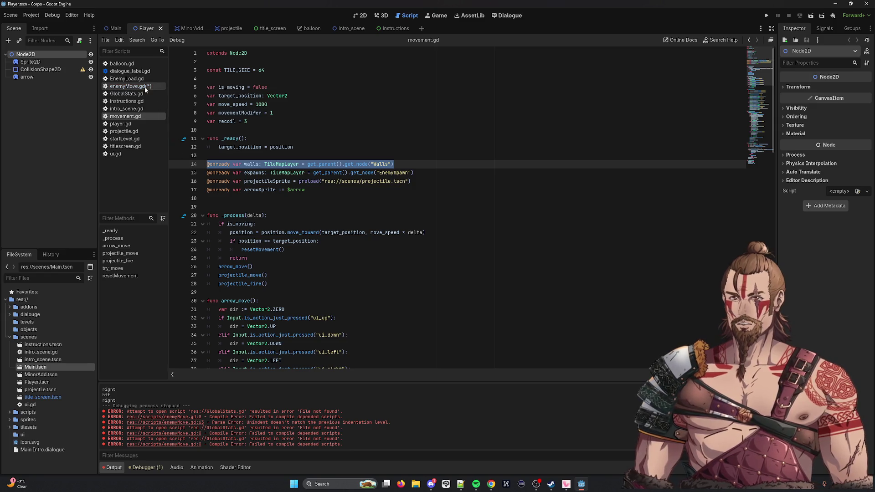
{"action": "left_click", "coordinate": [146, 87]}
{"action": "scroll", "coordinate": [337, 195], "scroll_direction": "up", "scroll_amount": 8}
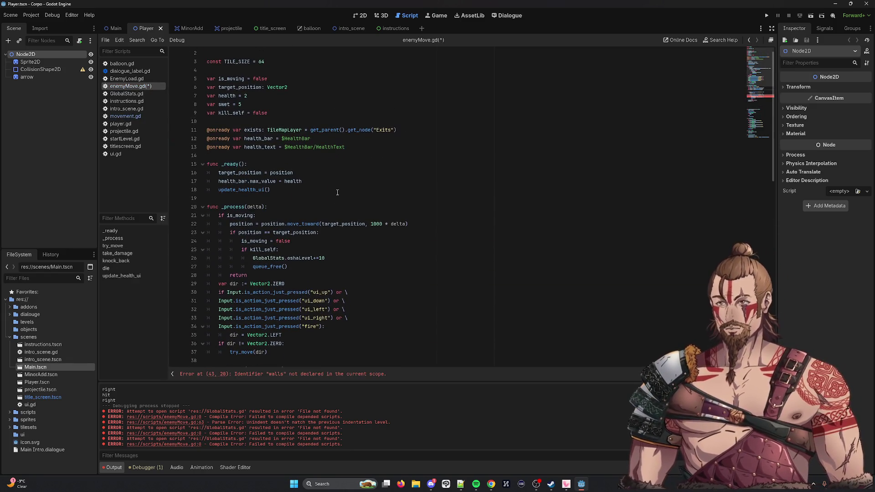
{"action": "scroll", "coordinate": [337, 191], "scroll_direction": "up", "scroll_amount": 1}
{"action": "left_click", "coordinate": [396, 151]}
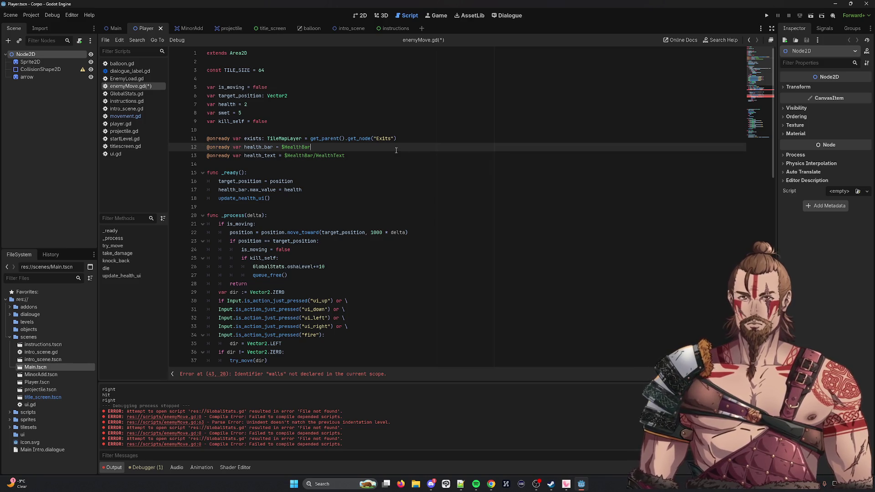
{"action": "left_click", "coordinate": [407, 139]}
{"action": "key", "text": "Return"}
{"action": "key", "text": "ctrl+v"}
{"action": "key", "text": "ctrl+s"}
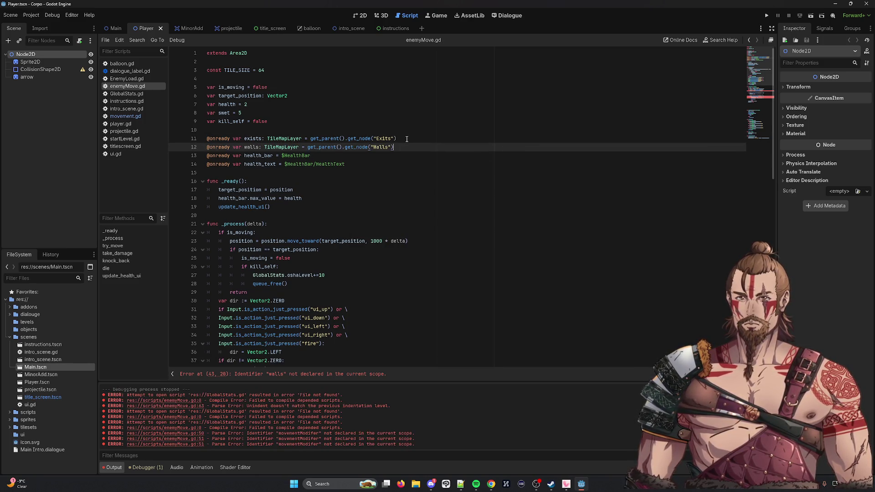
Find the undeclared movementModifer name in enemyMove.gd's try_move.
{"action": "scroll", "coordinate": [380, 204], "scroll_direction": "down", "scroll_amount": 12}
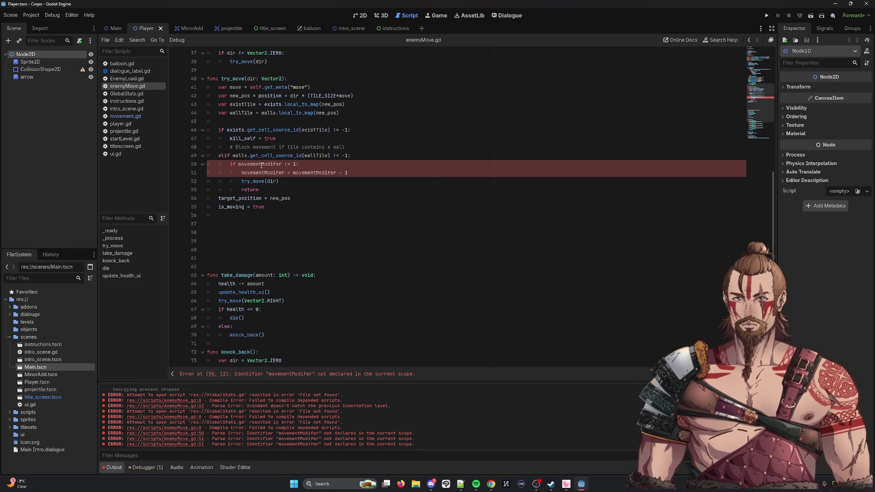
{"action": "double_click", "coordinate": [261, 165]}
{"action": "scroll", "coordinate": [394, 222], "scroll_direction": "up", "scroll_amount": 2}
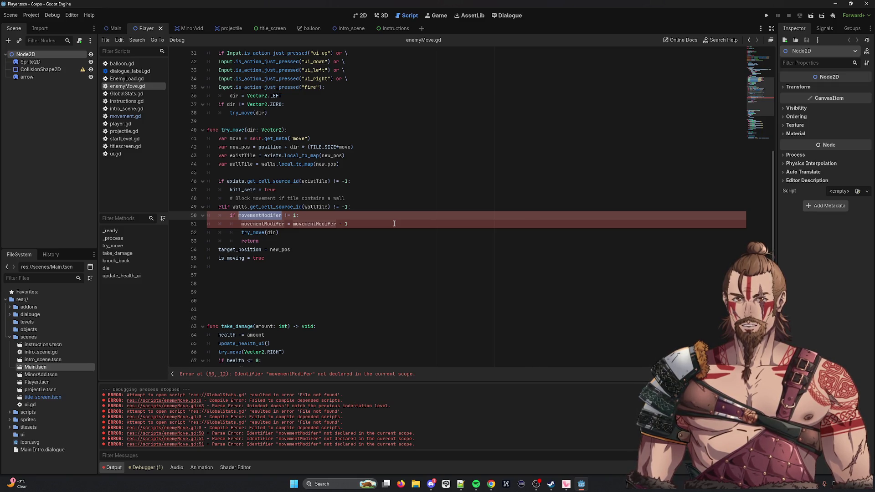
Add 'var movementModifer = 1', matching movement.gd, as a new line below kill_self in enemyMove.gd.
{"action": "left_click", "coordinate": [125, 116]}
{"action": "double_click", "coordinate": [240, 112]}
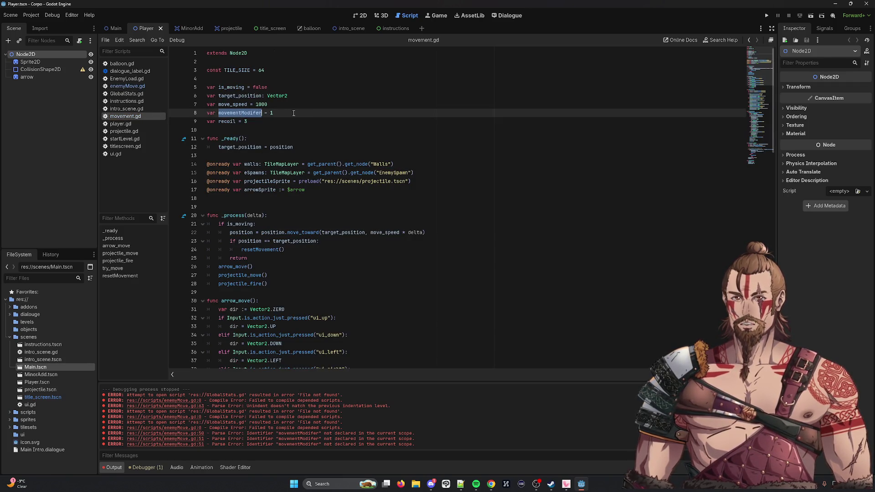
{"action": "left_click_drag", "start_coordinate": [293, 112], "coordinate": [207, 113]}
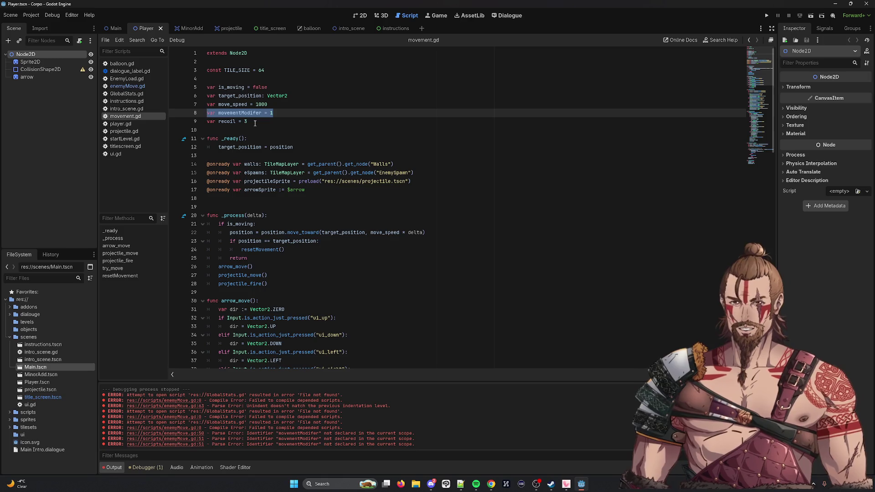
{"action": "mouse_move", "coordinate": [229, 160]}
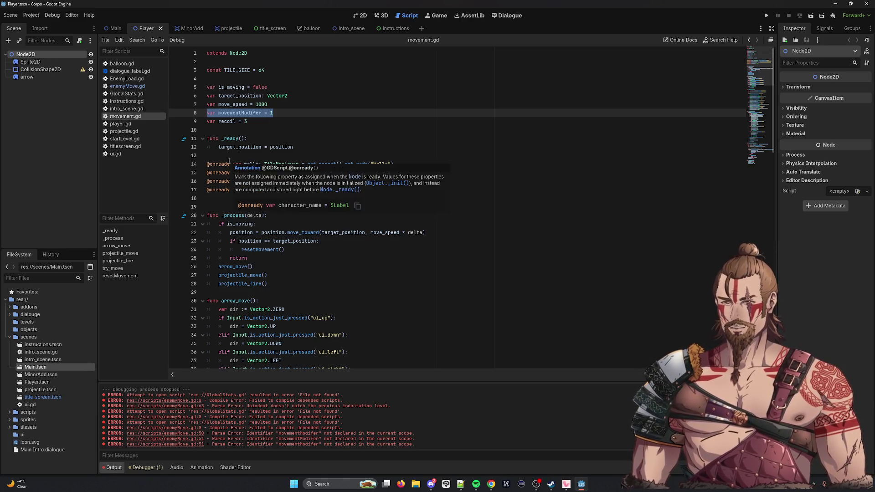
{"action": "left_click", "coordinate": [116, 87]}
{"action": "scroll", "coordinate": [279, 128], "scroll_direction": "up", "scroll_amount": 10}
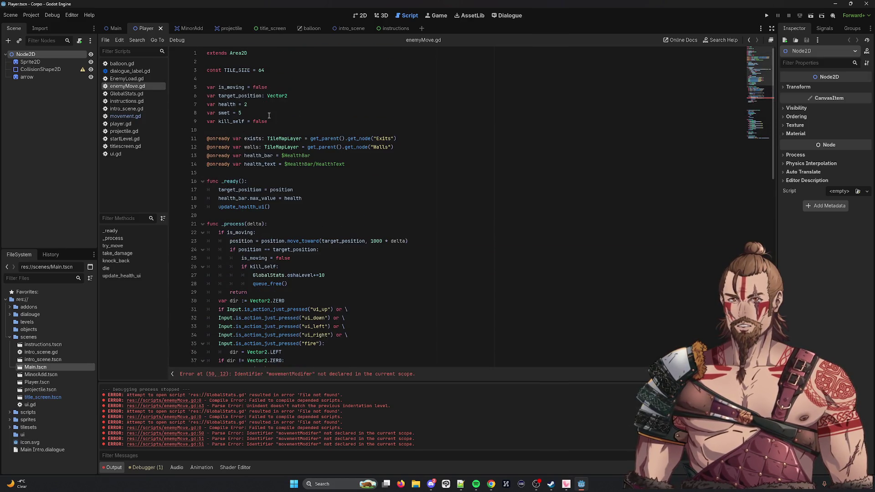
{"action": "left_click", "coordinate": [285, 120]}
{"action": "key", "text": "Return"}
{"action": "type", "text": "var movementModifer = 1"}
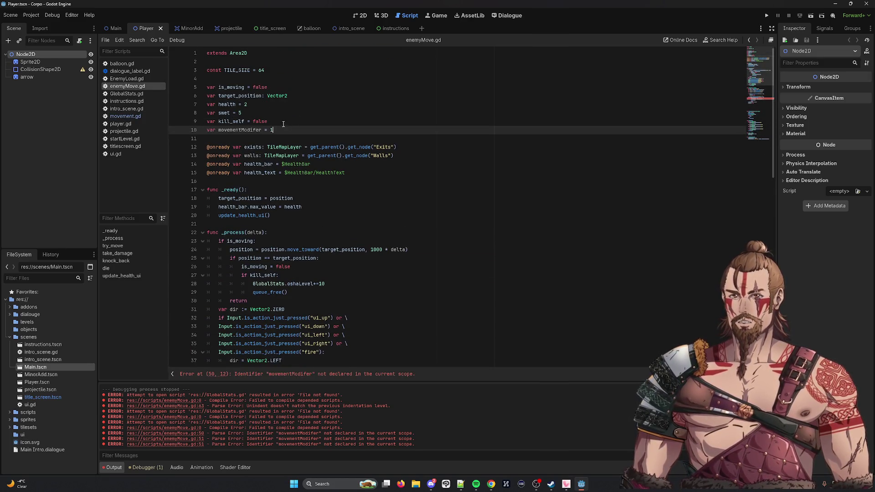
{"action": "scroll", "coordinate": [389, 178], "scroll_direction": "down", "scroll_amount": 10}
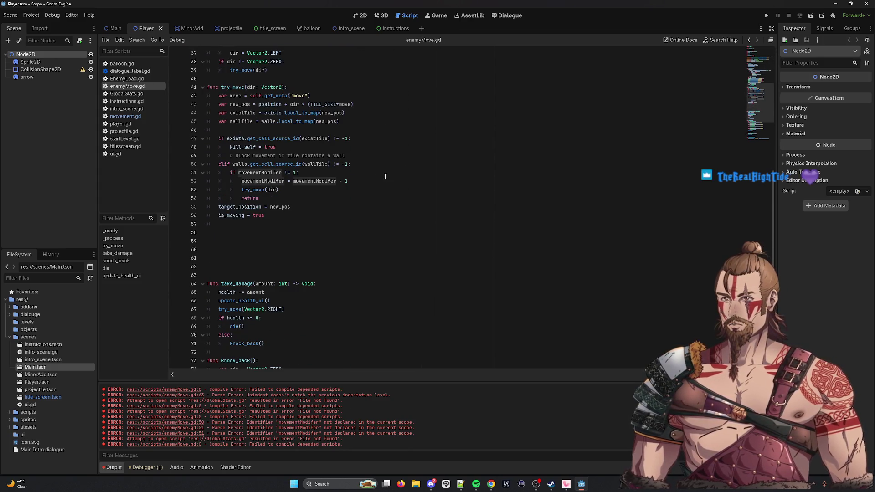
{"action": "left_click", "coordinate": [134, 116]}
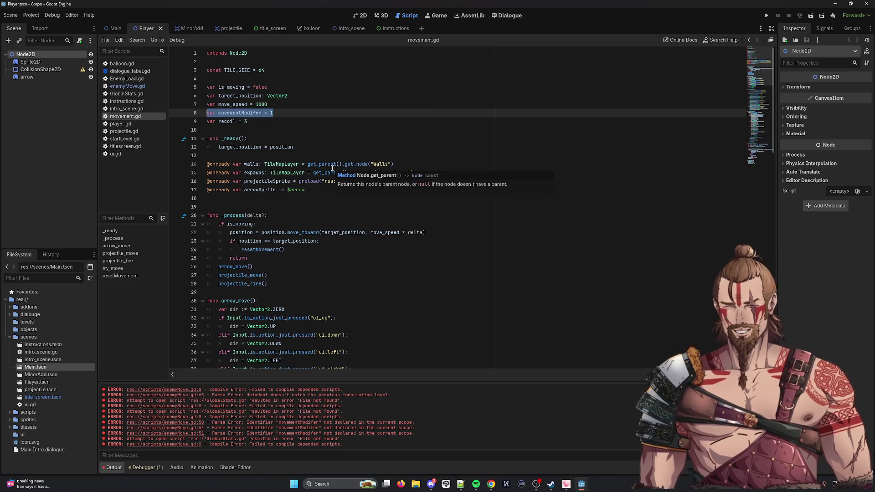
{"action": "left_click", "coordinate": [384, 257]}
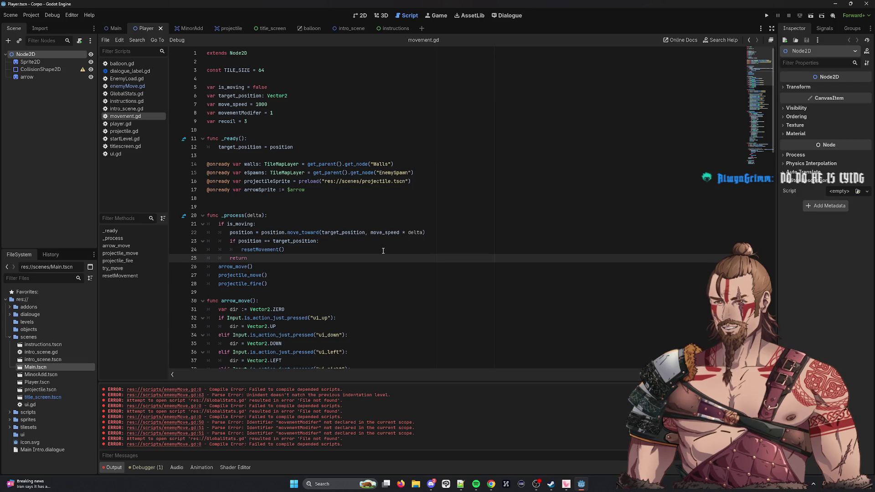
{"action": "scroll", "coordinate": [384, 250], "scroll_direction": "down", "scroll_amount": 8}
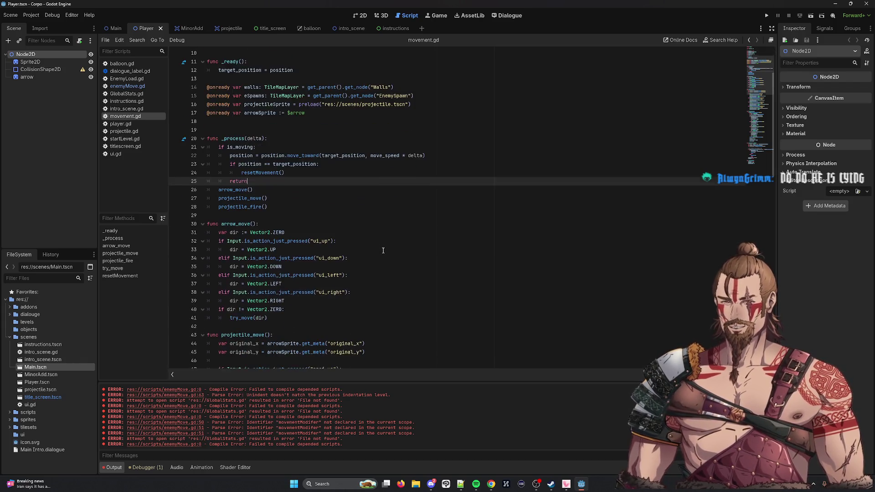
{"action": "scroll", "coordinate": [371, 239], "scroll_direction": "down", "scroll_amount": 5}
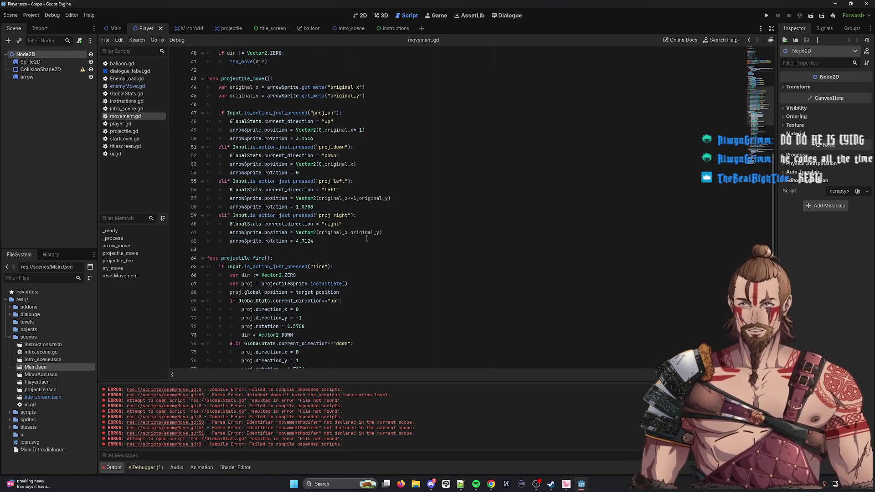
{"action": "scroll", "coordinate": [336, 236], "scroll_direction": "up", "scroll_amount": 2}
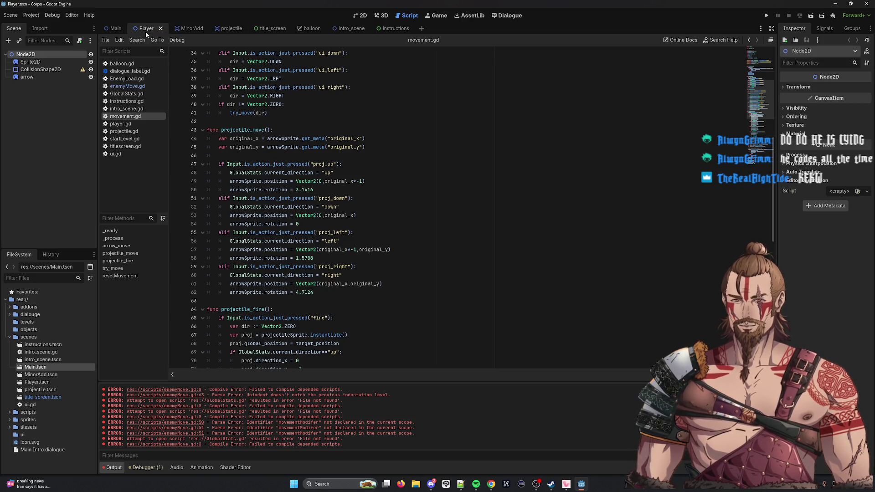
{"action": "left_click", "coordinate": [127, 87]}
{"action": "scroll", "coordinate": [282, 188], "scroll_direction": "up", "scroll_amount": 3}
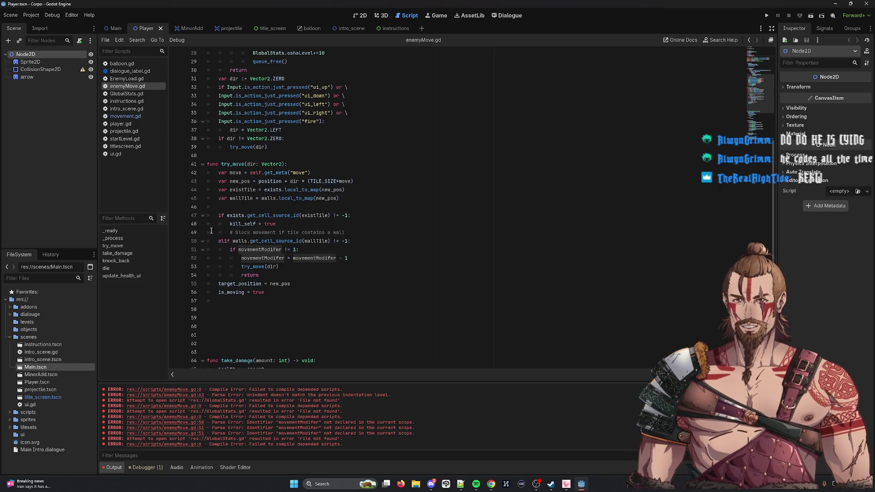
{"action": "left_click", "coordinate": [126, 116]}
{"action": "scroll", "coordinate": [323, 232], "scroll_direction": "down", "scroll_amount": 5}
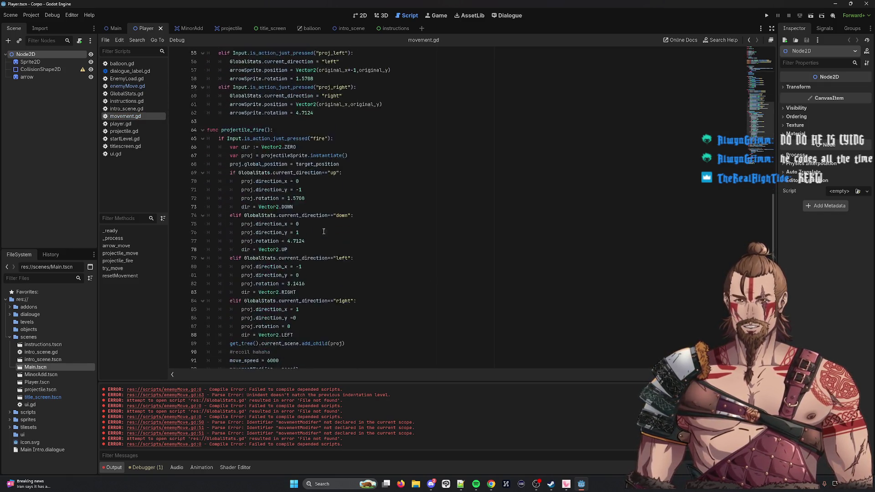
{"action": "scroll", "coordinate": [324, 231], "scroll_direction": "down", "scroll_amount": 8}
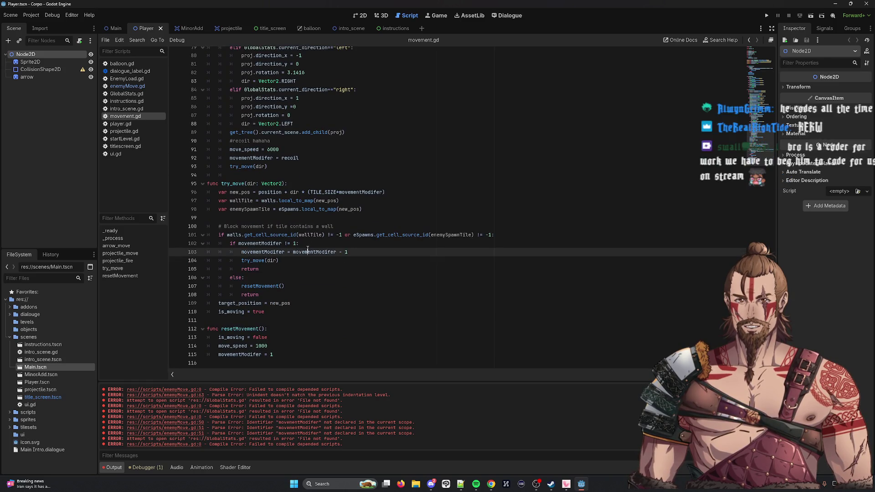
{"action": "left_click", "coordinate": [310, 252]}
{"action": "double_click", "coordinate": [310, 252]}
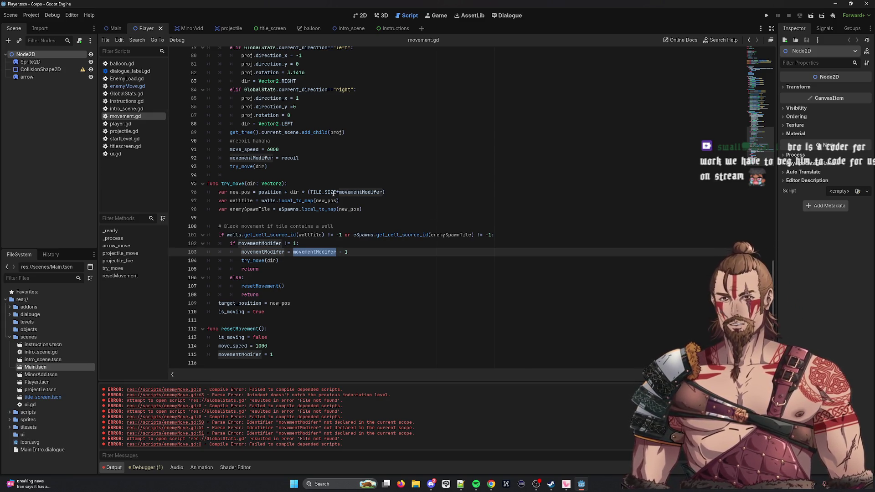
{"action": "left_click_drag", "start_coordinate": [339, 200], "coordinate": [215, 191]}
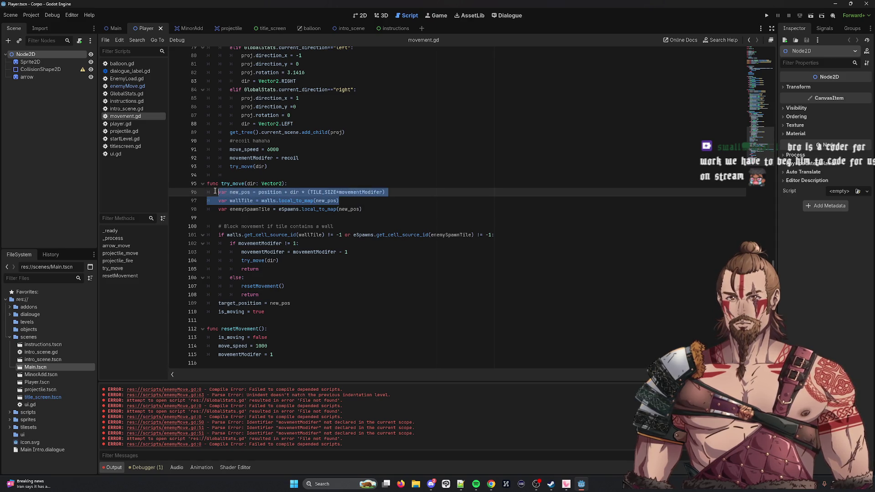
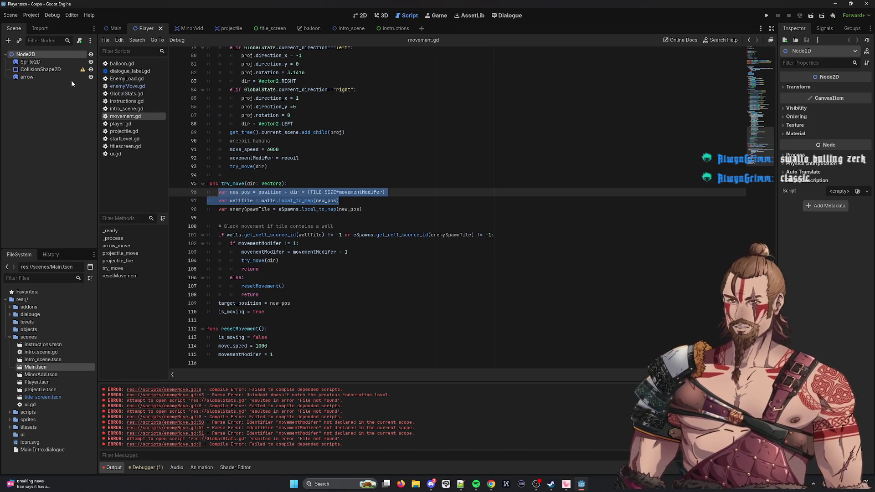
Replace line 43 in enemyMove.gd's try_move with the new_pos line using TILE_SIZE*movementModifer.
{"action": "left_click", "coordinate": [398, 191]}
{"action": "left_click_drag", "start_coordinate": [399, 192], "coordinate": [292, 184]}
{"action": "key", "text": "ctrl+c"}
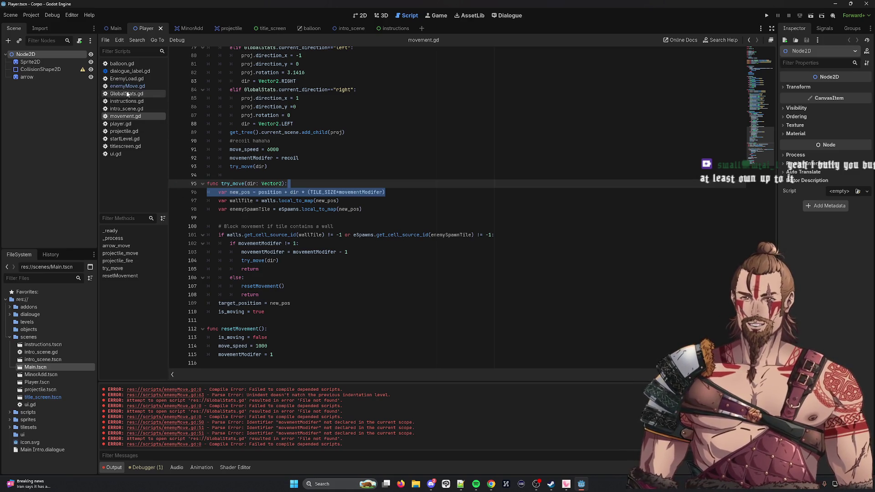
{"action": "left_click", "coordinate": [127, 88]}
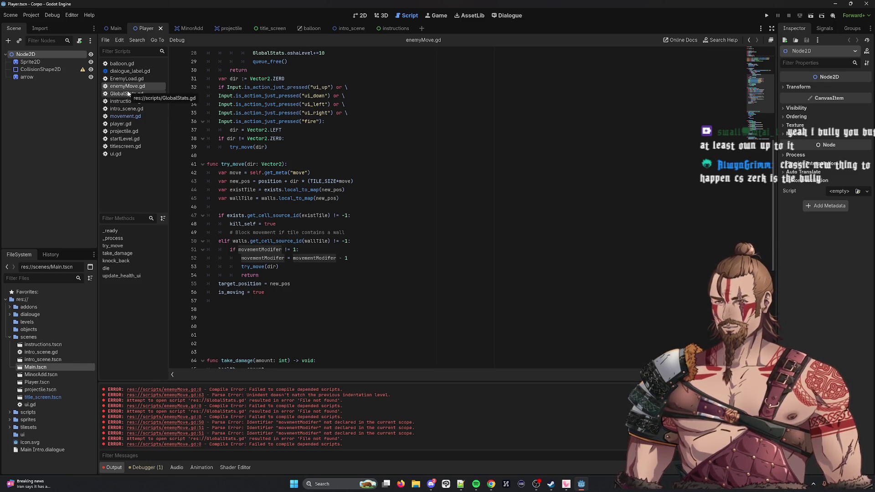
{"action": "left_click", "coordinate": [382, 201]}
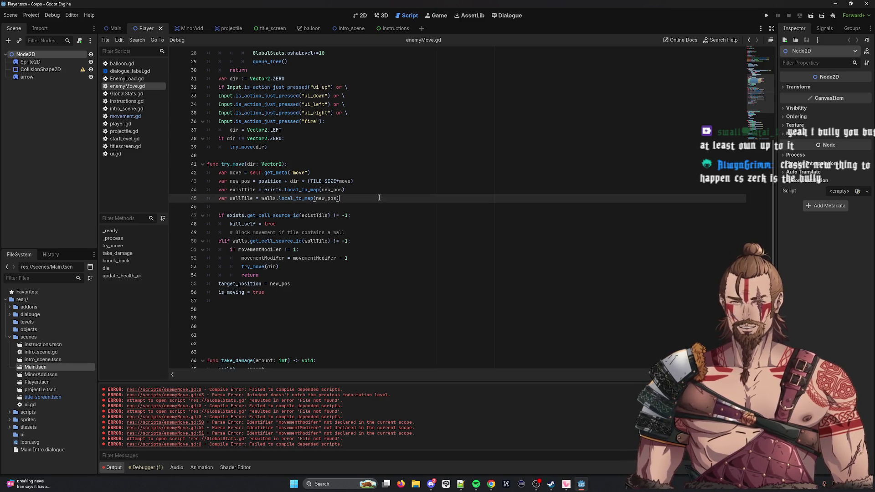
{"action": "scroll", "coordinate": [383, 196], "scroll_direction": "up", "scroll_amount": 8}
{"action": "scroll", "coordinate": [388, 182], "scroll_direction": "down", "scroll_amount": 8}
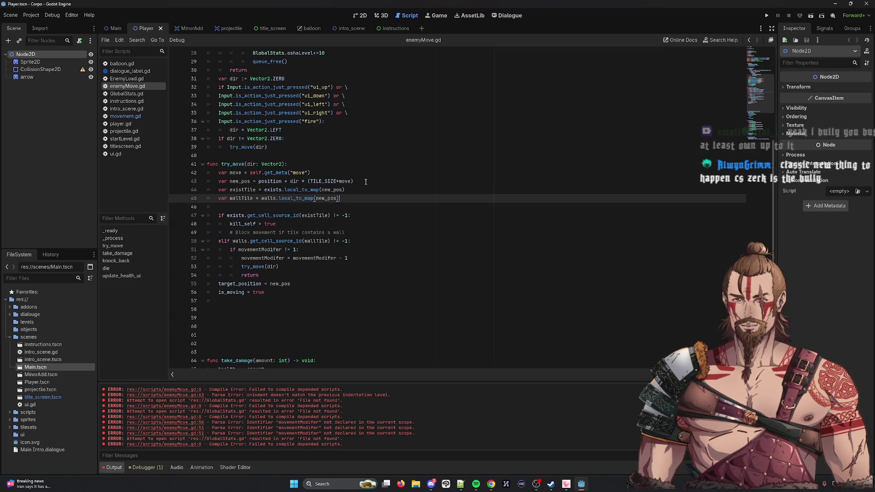
{"action": "triple_click", "coordinate": [366, 183]}
{"action": "key", "text": "ctrl+v"}
{"action": "left_click", "coordinate": [259, 181]}
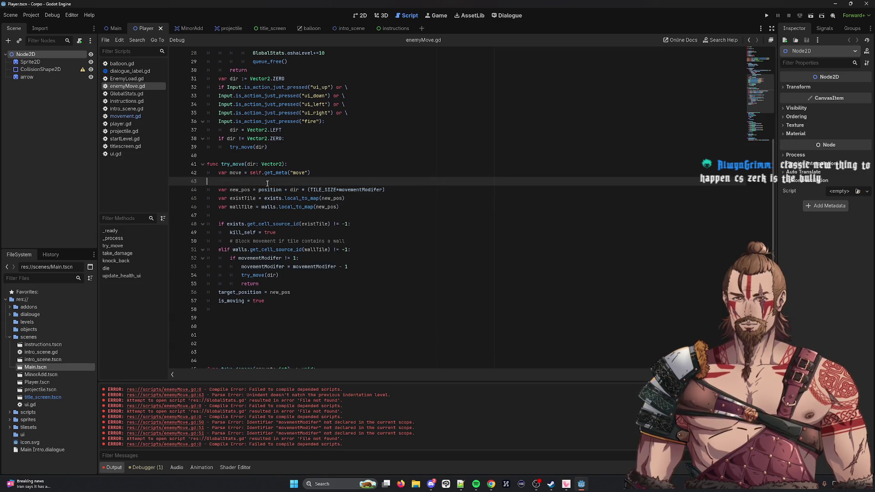
{"action": "key", "text": "BackSpace"}
{"action": "key", "text": "BackSpace"}
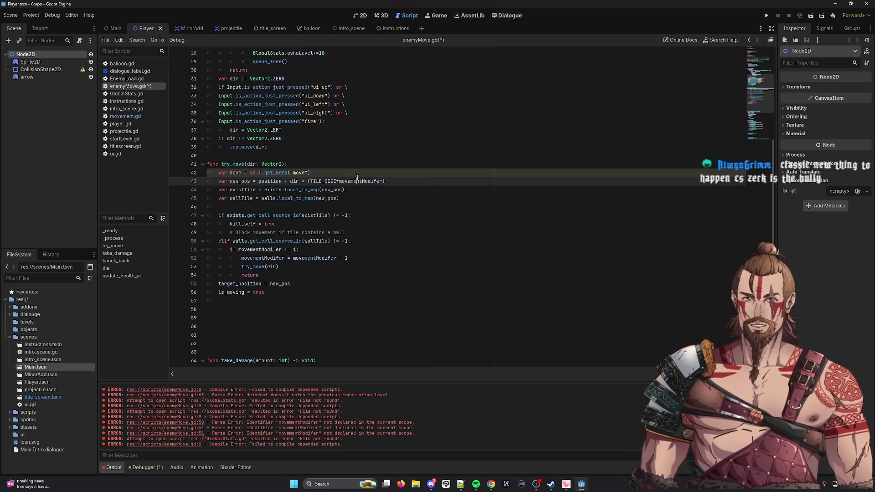
Remove the extra empty lines before take_damage and save enemyMove.gd.
{"action": "double_click", "coordinate": [360, 181]}
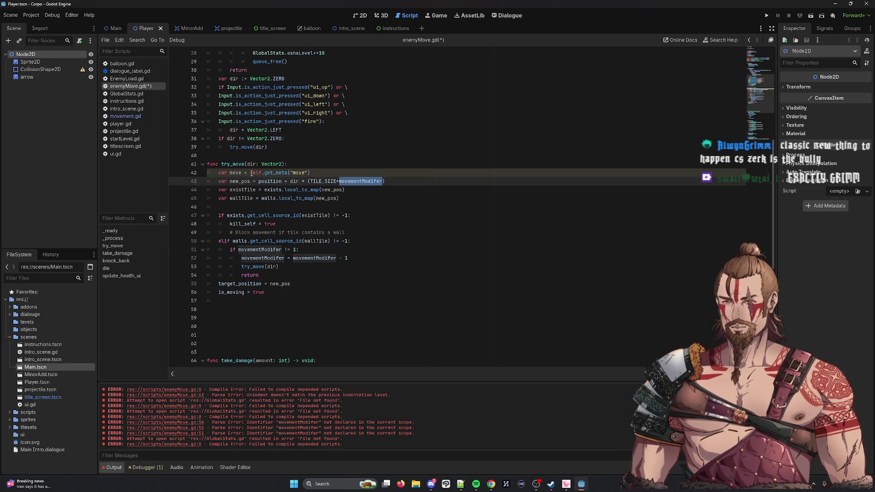
{"action": "left_click", "coordinate": [209, 207]}
{"action": "left_click", "coordinate": [207, 326]}
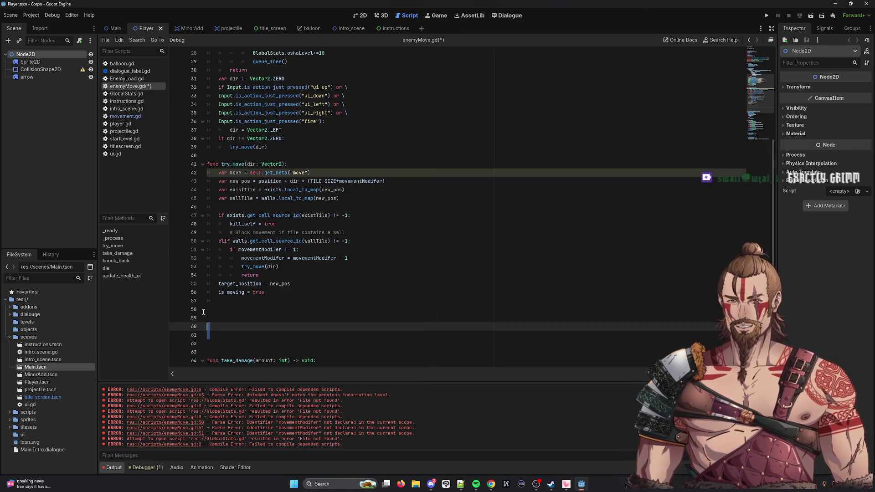
{"action": "key", "text": "BackSpace"}
{"action": "key", "text": "BackSpace"}
{"action": "key", "text": "BackSpace"}
{"action": "key", "text": "Delete"}
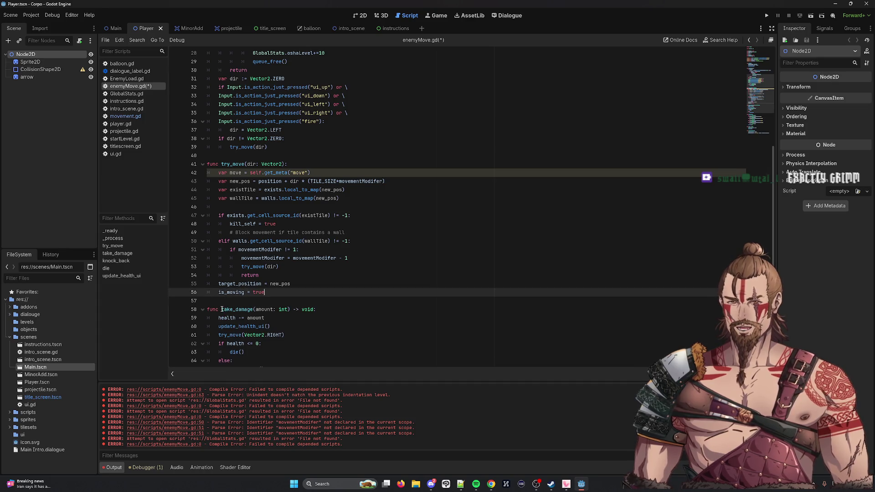
{"action": "key", "text": "ctrl+s"}
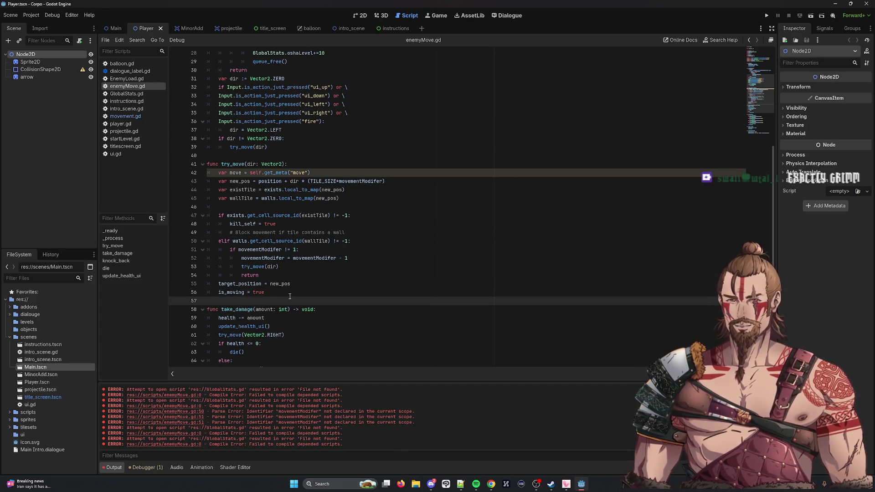
Delete the var move = self.get_meta("move") line from try_move and save.
{"action": "double_click", "coordinate": [235, 173]}
{"action": "double_click", "coordinate": [284, 173]}
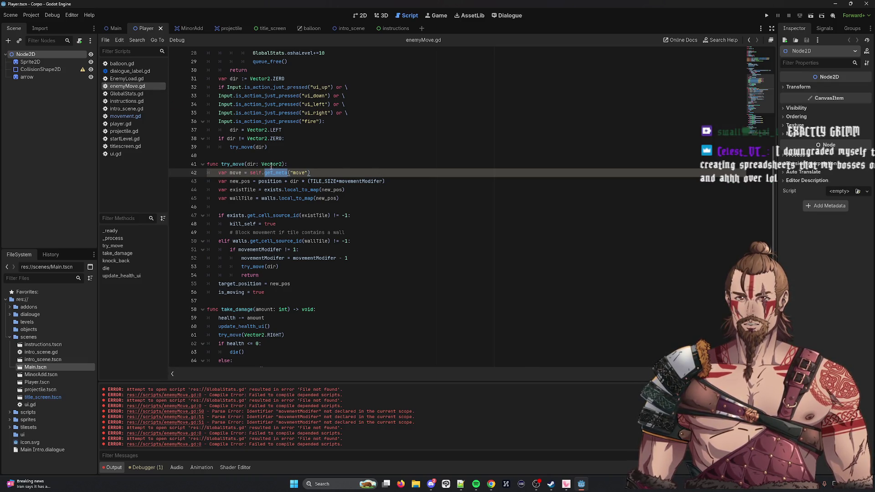
{"action": "double_click", "coordinate": [299, 173]}
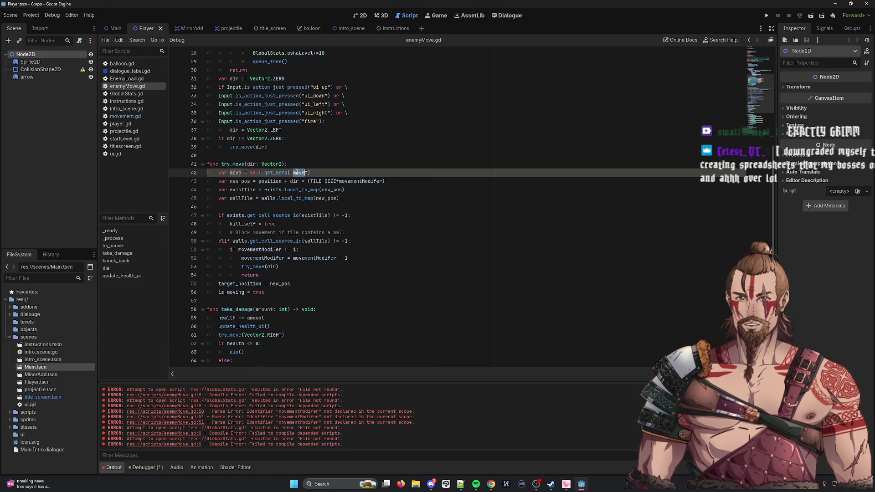
{"action": "left_click_drag", "start_coordinate": [315, 174], "coordinate": [221, 173]}
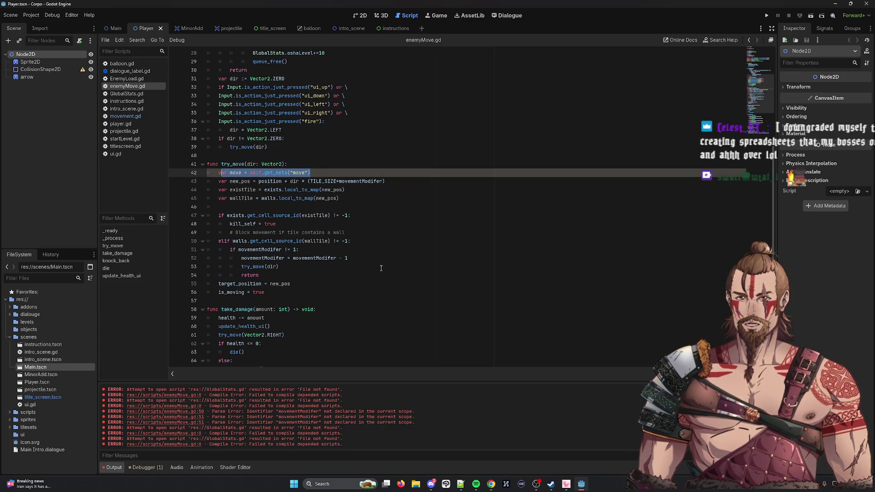
{"action": "double_click", "coordinate": [235, 173]}
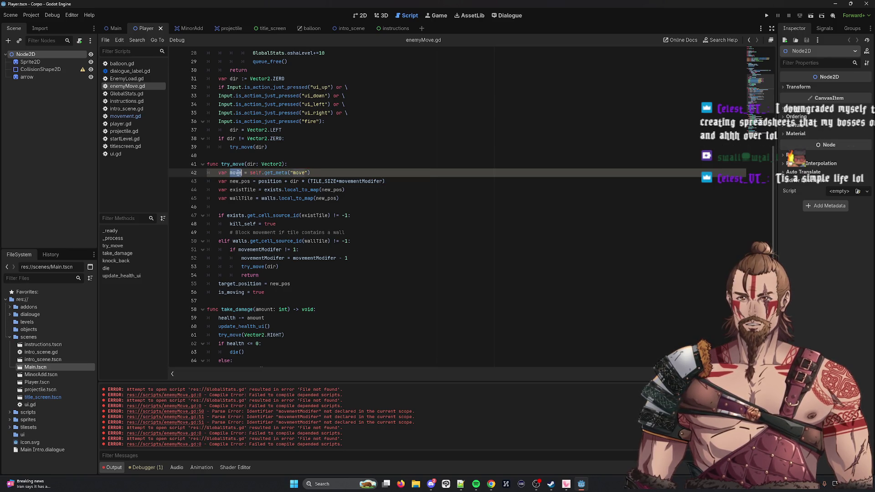
{"action": "left_click", "coordinate": [312, 173]}
{"action": "key", "text": "shift+Home"}
{"action": "key", "text": "shift+Home"}
{"action": "key", "text": "BackSpace"}
{"action": "key", "text": "BackSpace"}
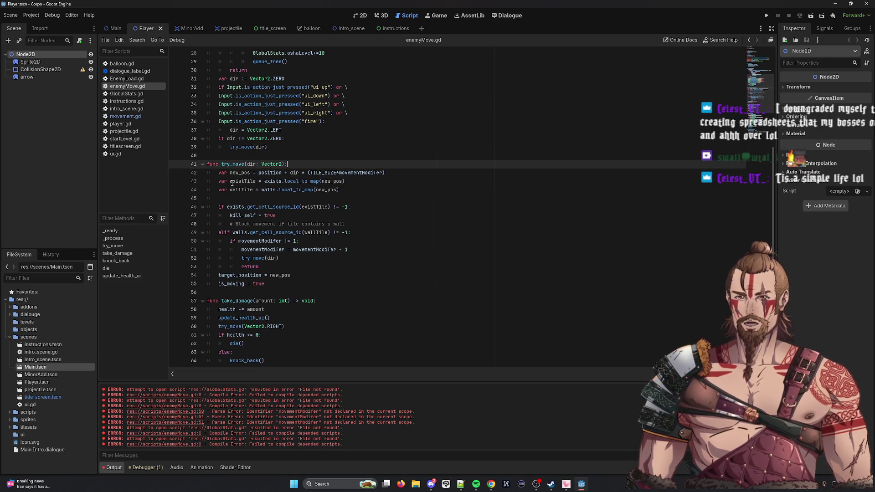
{"action": "key", "text": "ctrl+s"}
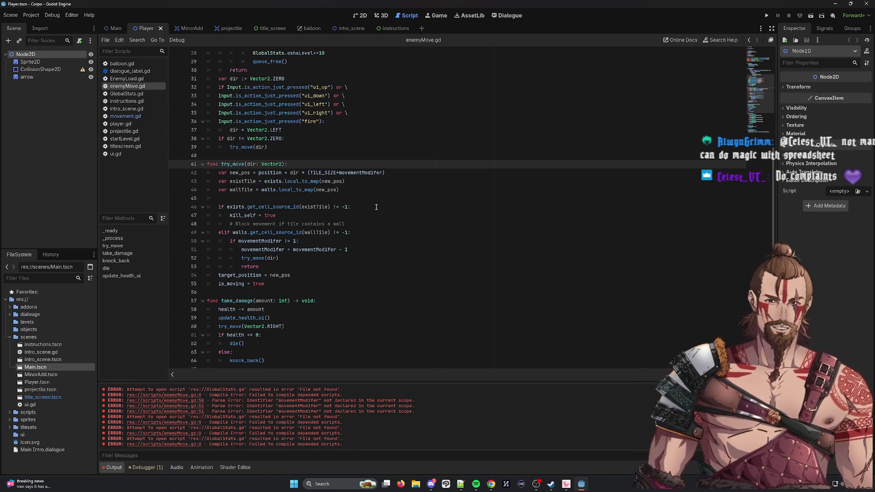
{"action": "left_click", "coordinate": [388, 117]}
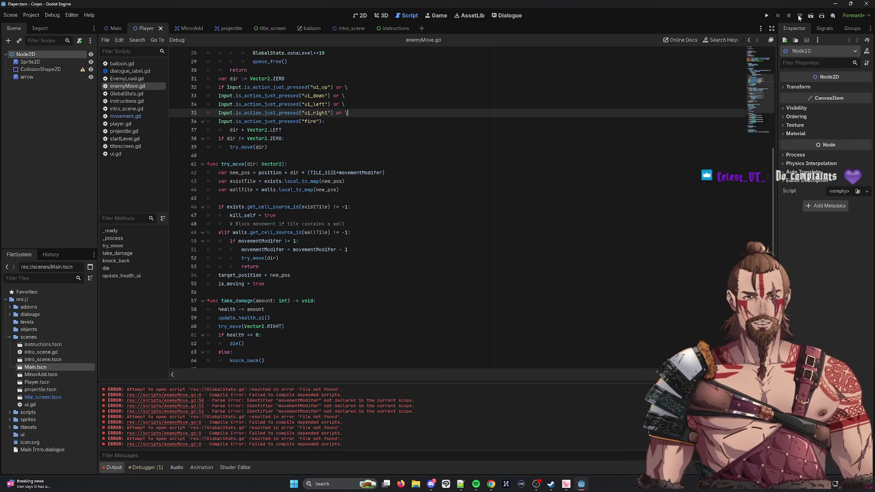
Run Main.tscn, move the player right and down, and watch the enemy column shift left.
{"action": "left_click", "coordinate": [822, 15]}
{"action": "double_click", "coordinate": [358, 162]}
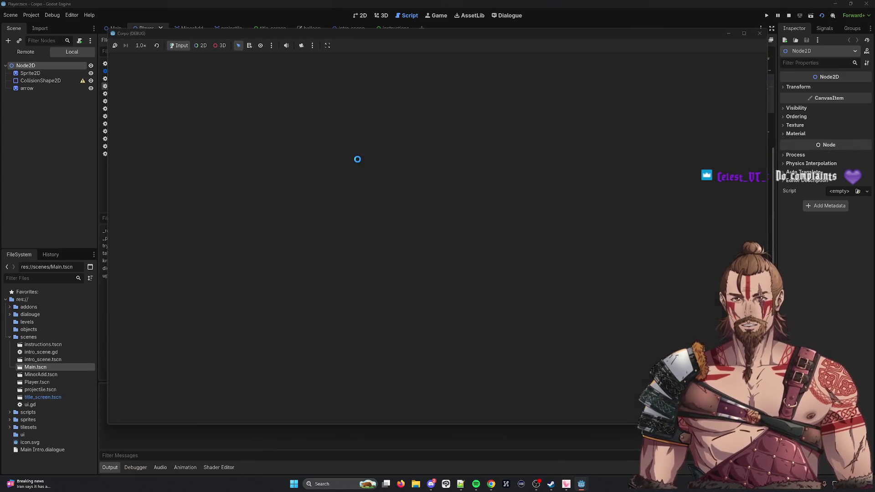
{"action": "key", "text": "d"}
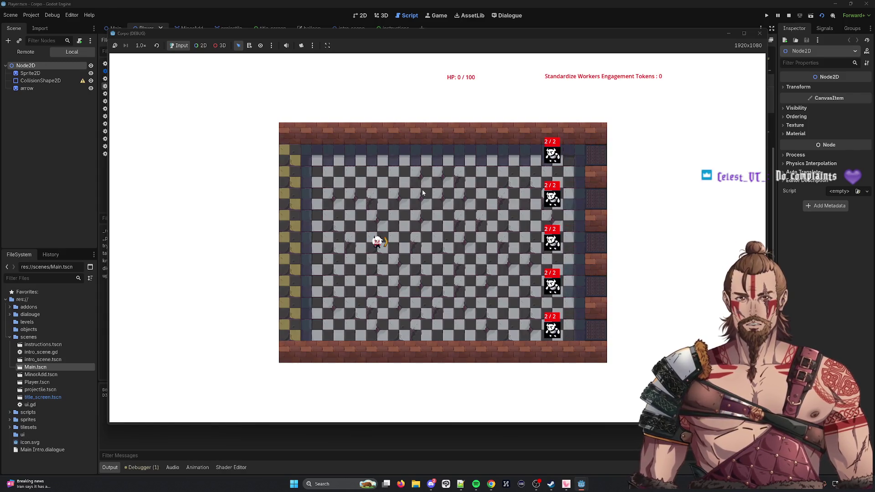
{"action": "key", "text": "s"}
{"action": "key", "text": "d"}
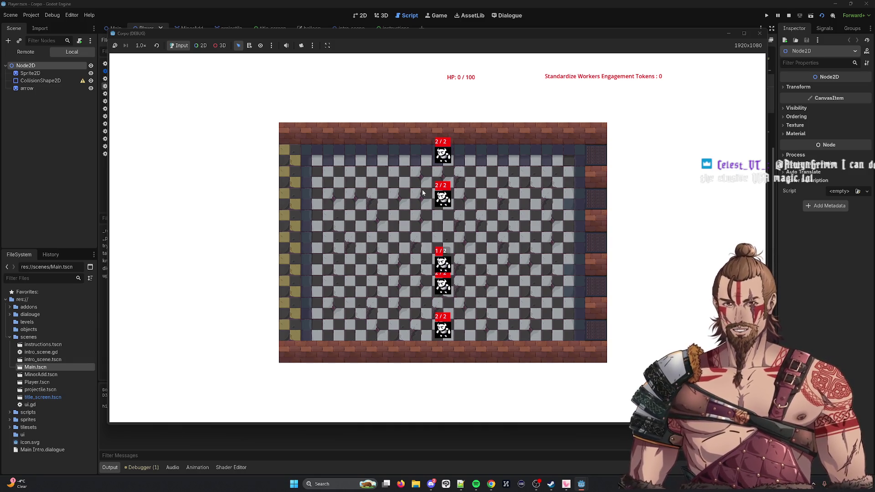
{"action": "key", "text": "d"}
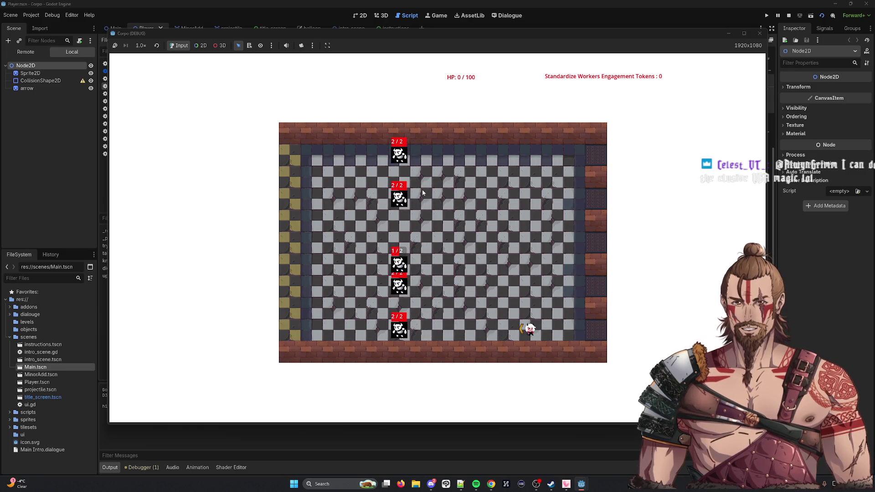
{"action": "left_click", "coordinate": [759, 34]}
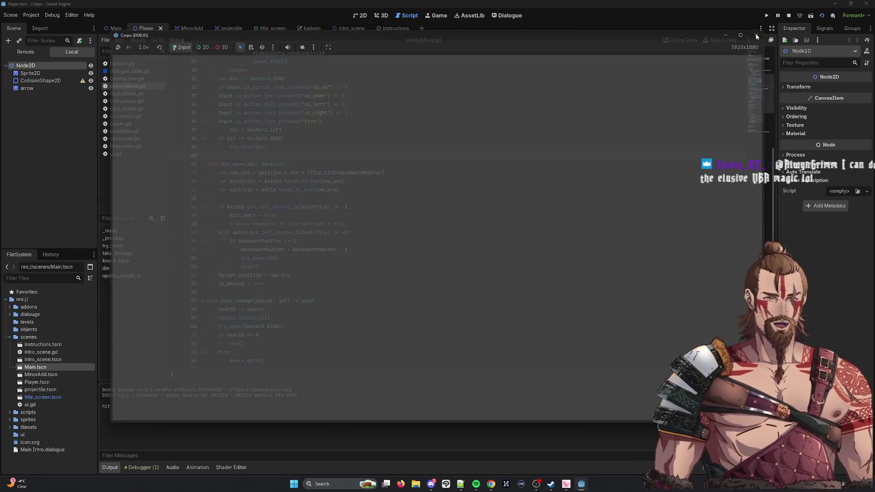
Change the up-direction knockback vector in knock_back from DOWN to UP.
{"action": "scroll", "coordinate": [366, 214], "scroll_direction": "down", "scroll_amount": 7}
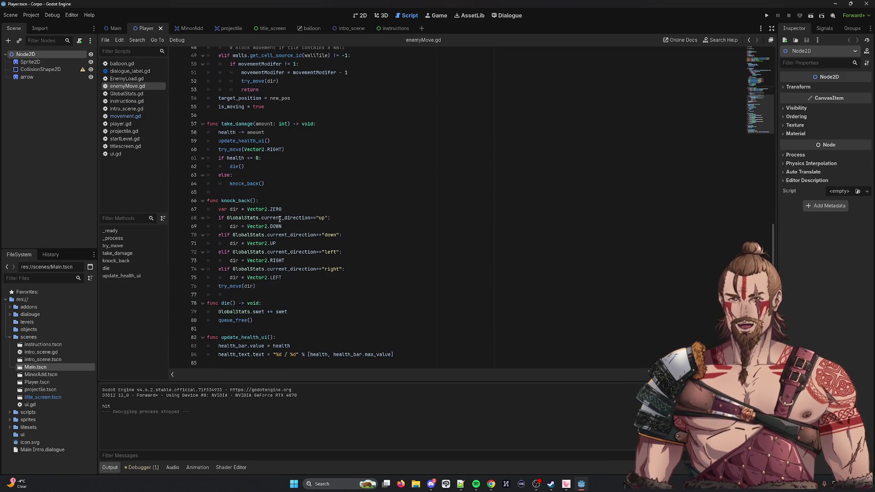
{"action": "double_click", "coordinate": [277, 226]}
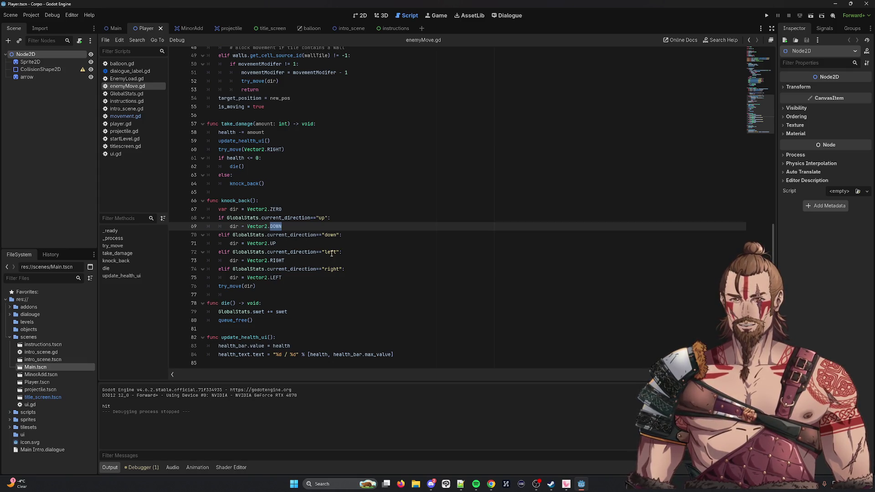
{"action": "type", "text": "up"}
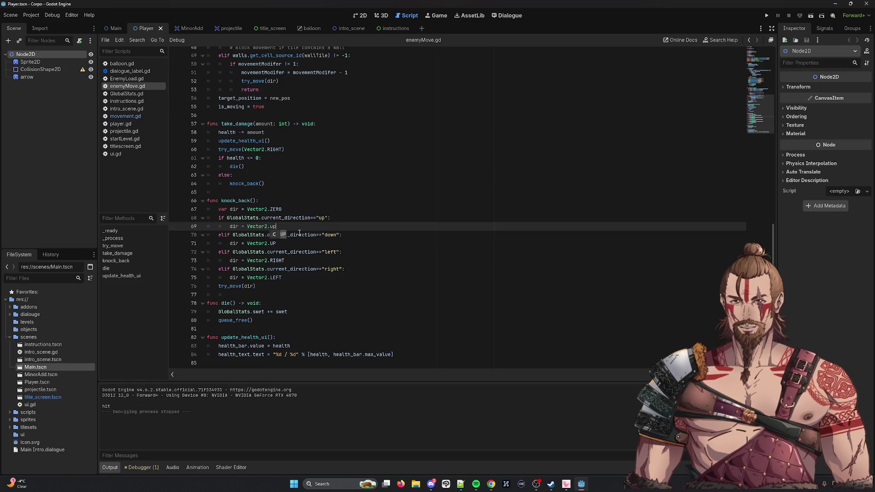
{"action": "key", "text": "ctrl+z"}
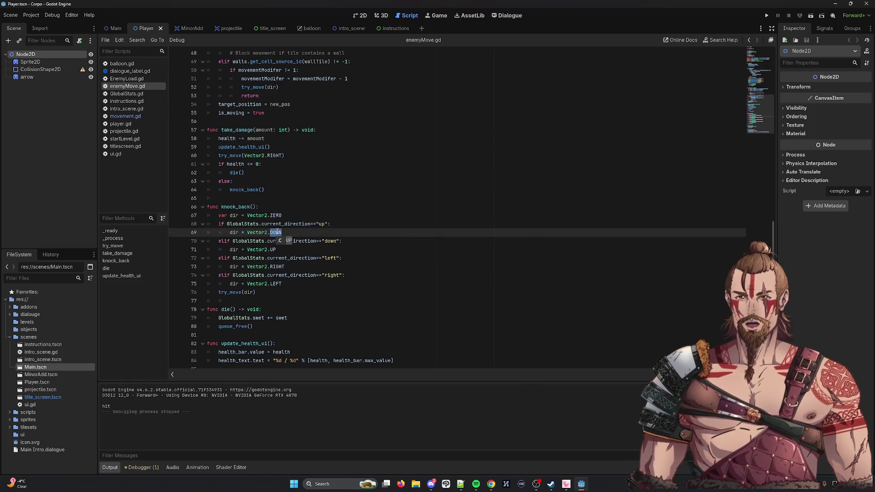
{"action": "type", "text": "up"}
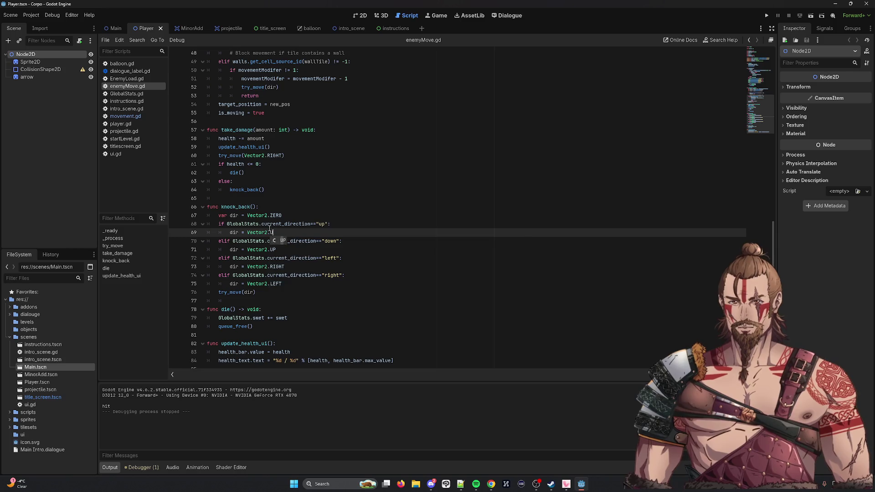
{"action": "key", "text": "Return"}
Set lines 71, 73 and 75 to DOWN, LEFT and RIGHT, then save enemyMove.gd.
{"action": "double_click", "coordinate": [279, 250]}
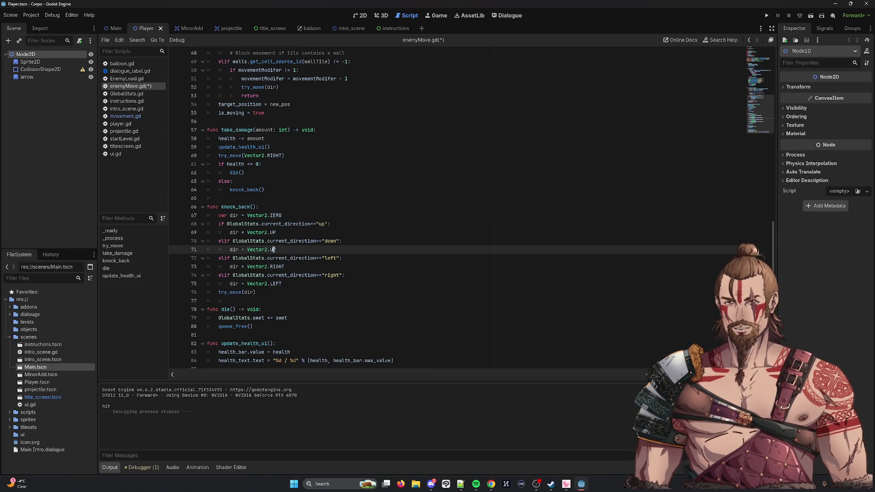
{"action": "type", "text": "DOWN"}
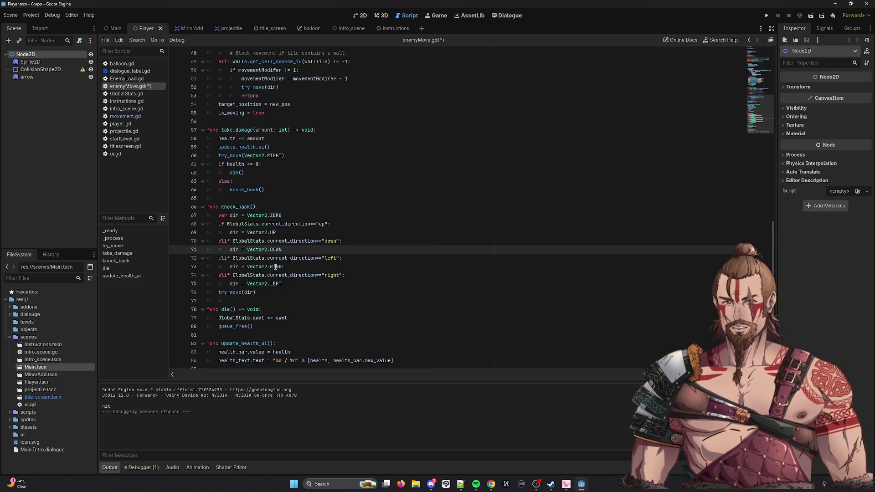
{"action": "double_click", "coordinate": [279, 267]}
{"action": "type", "text": "LEFT"}
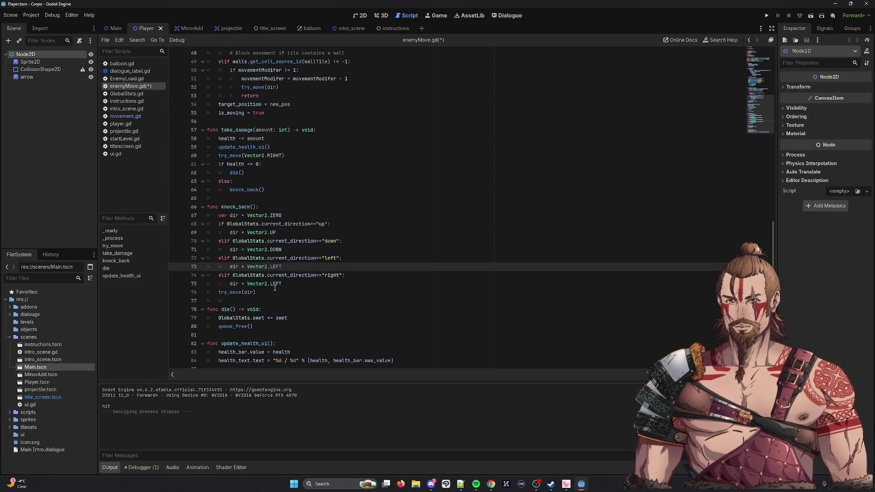
{"action": "double_click", "coordinate": [276, 284]}
{"action": "type", "text": "RIGHT"}
{"action": "key", "text": "ctrl+s"}
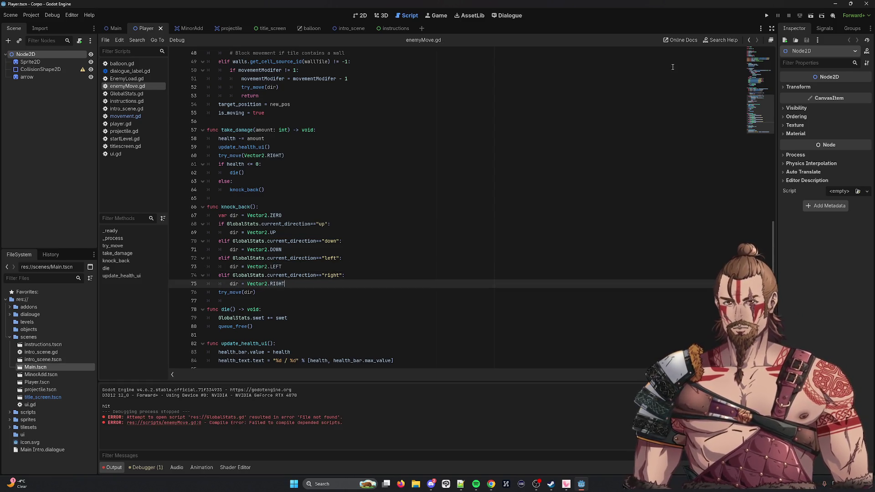
Launch Main.tscn, move and aim the player to knock an enemy to 1 / 2 health.
{"action": "left_click", "coordinate": [812, 16]}
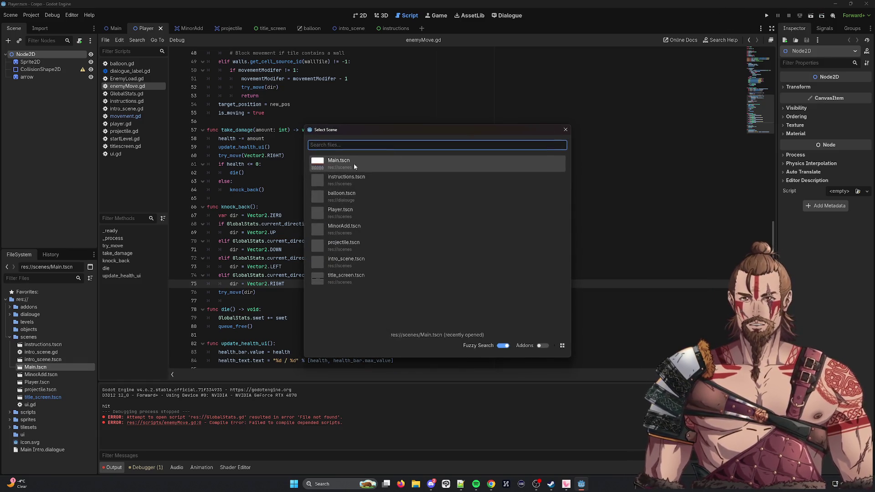
{"action": "double_click", "coordinate": [354, 163]}
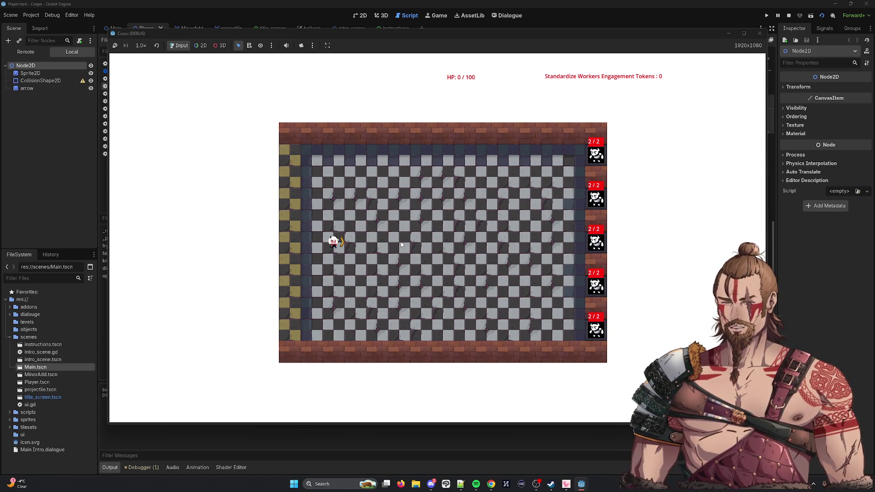
{"action": "key", "text": "w"}
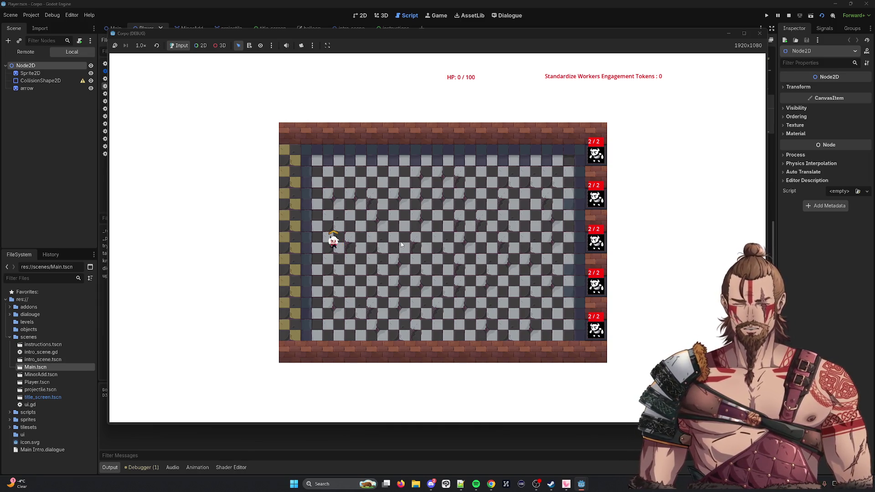
{"action": "key", "text": "s"}
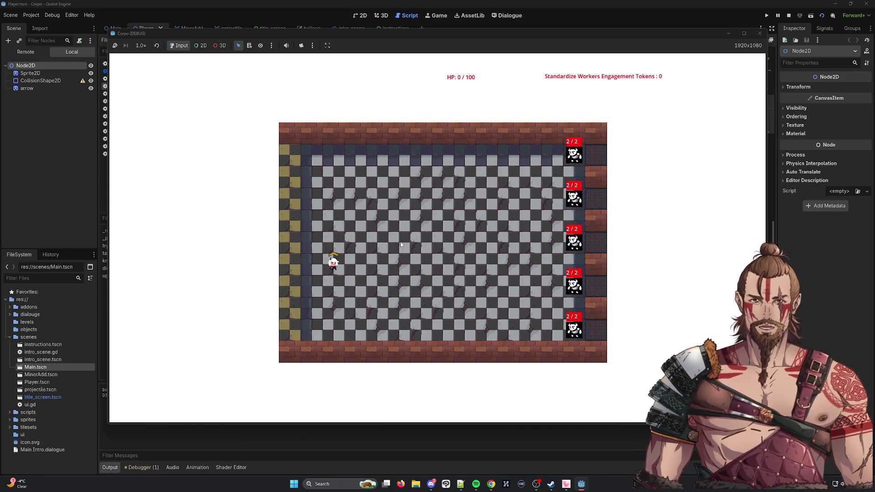
{"action": "key", "text": "d"}
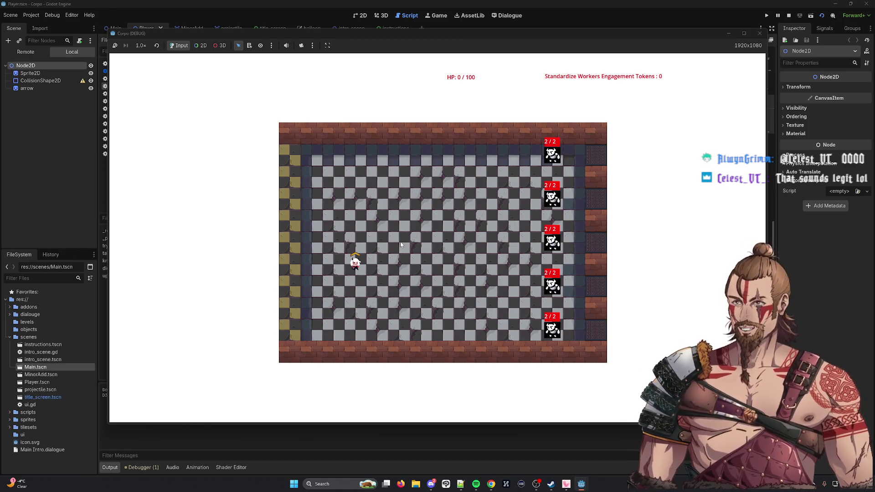
{"action": "key", "text": "Right"}
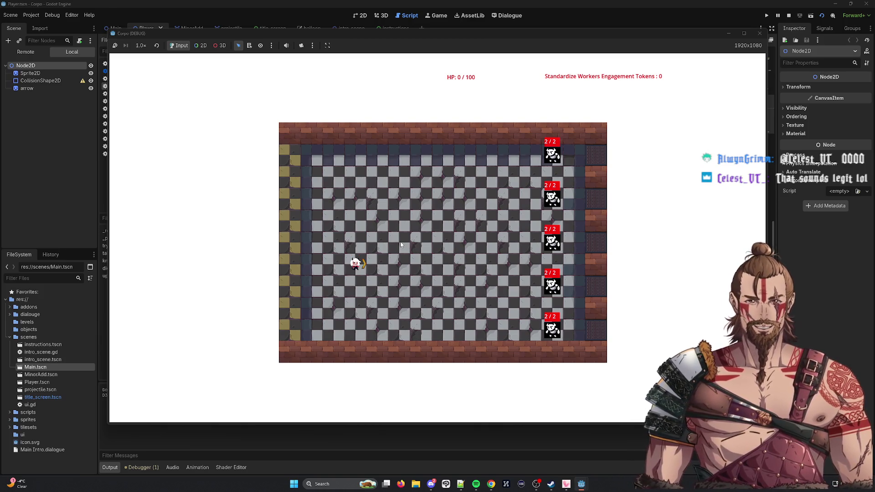
{"action": "key", "text": "Up"}
{"action": "key", "text": "d"}
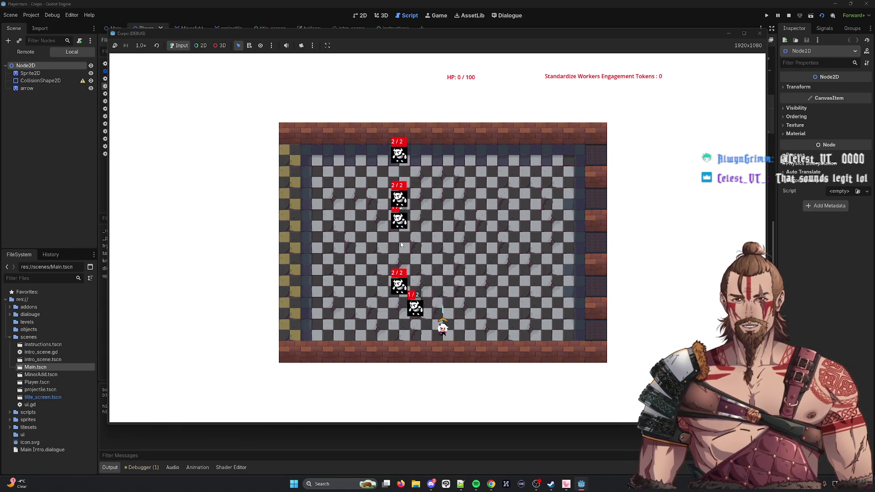
{"action": "key", "text": "w"}
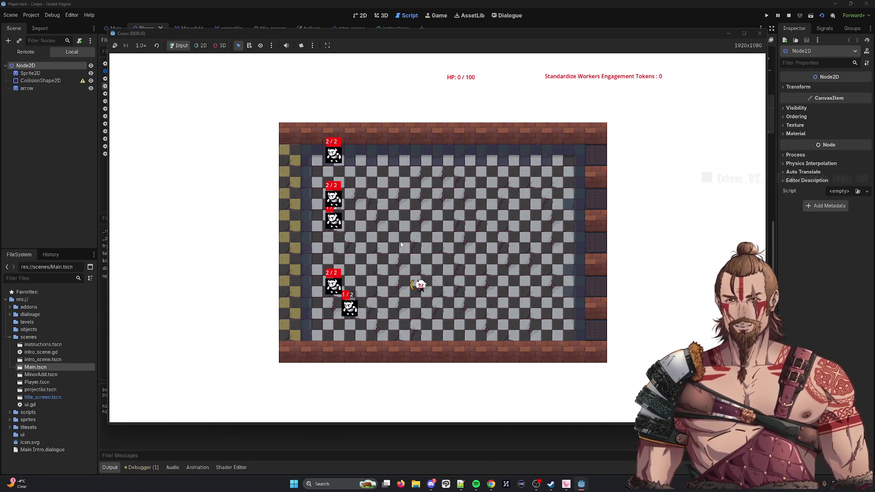
{"action": "left_click", "coordinate": [759, 33]}
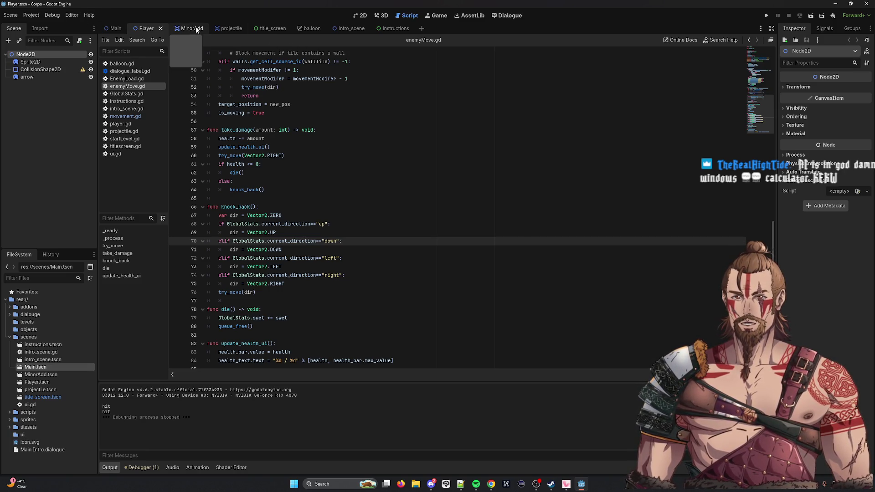
{"action": "left_click", "coordinate": [220, 30]}
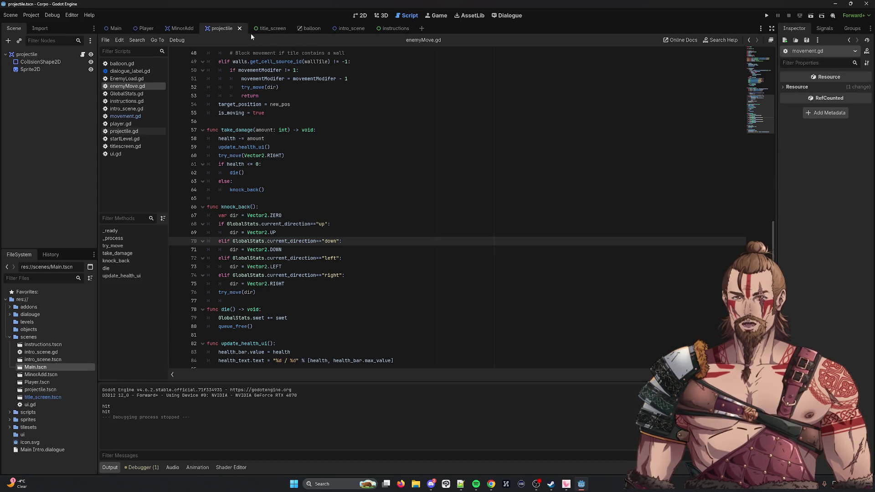
Open movement.gd, clear the try_move selection, and go to the end of the eSpawns declaration.
{"action": "left_click", "coordinate": [132, 116]}
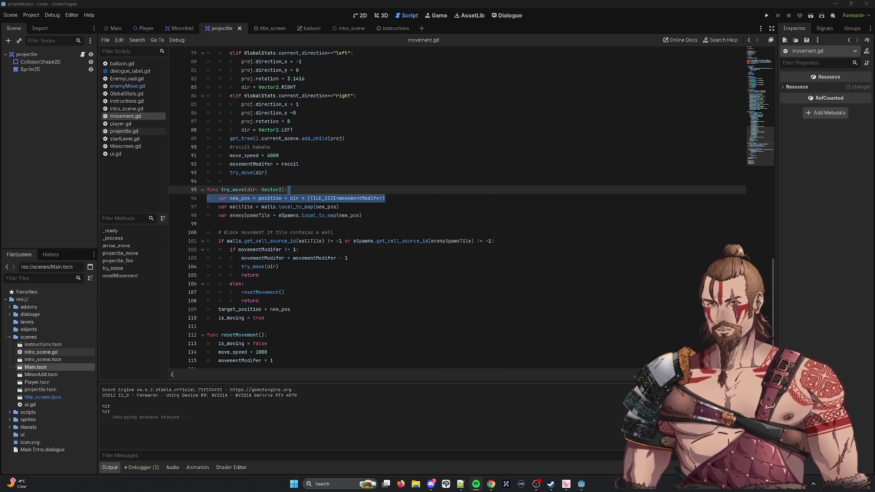
{"action": "left_click", "coordinate": [255, 206]}
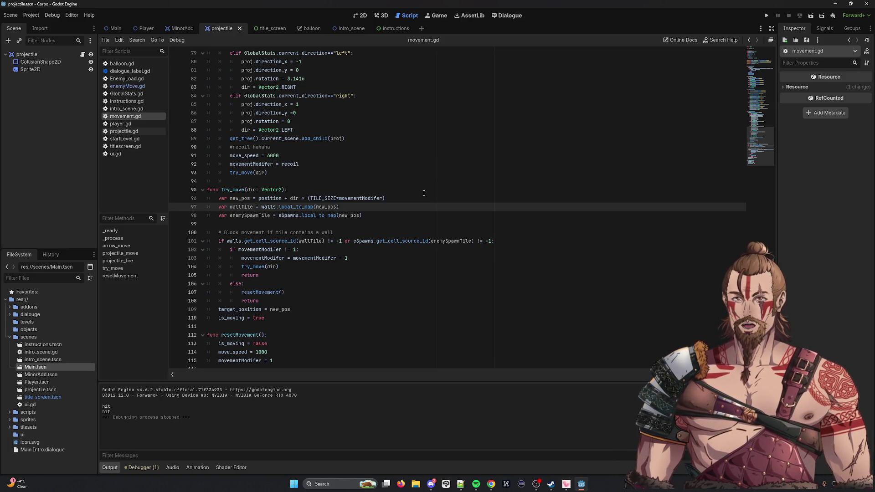
{"action": "scroll", "coordinate": [394, 135], "scroll_direction": "up", "scroll_amount": 20}
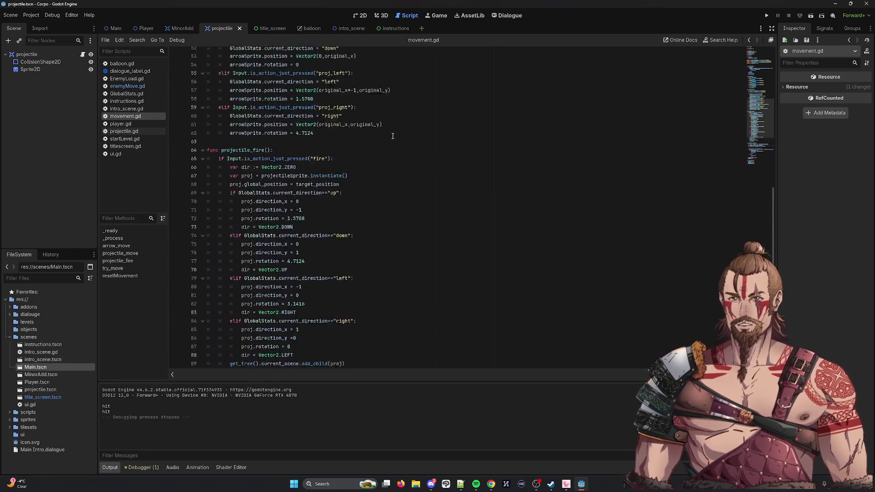
{"action": "scroll", "coordinate": [395, 137], "scroll_direction": "up", "scroll_amount": 4}
{"action": "left_click_drag", "start_coordinate": [444, 181], "coordinate": [447, 172]}
{"action": "left_click", "coordinate": [438, 173]}
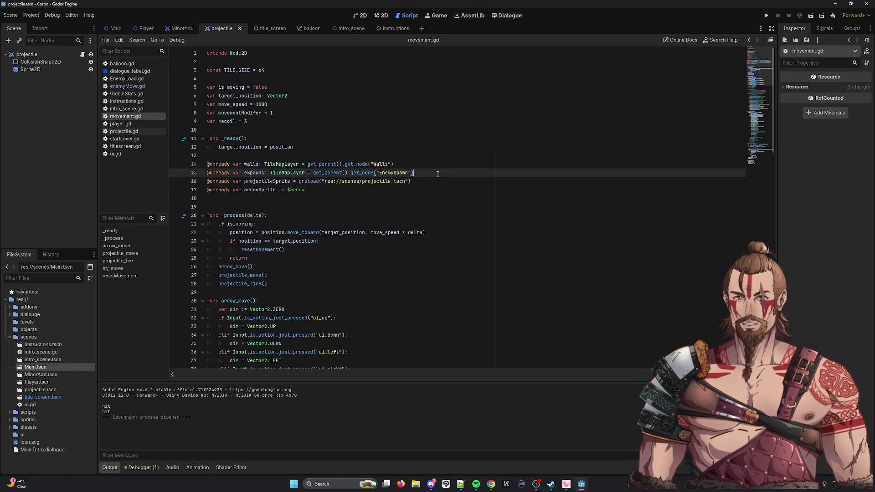
Duplicate the eSpawns onready declaration onto a new line.
{"action": "key", "text": "Return"}
{"action": "type", "text": "@onready var eSpawns: TileMapLayer = get_parent().get_node(\"EnemySpawn\")"}
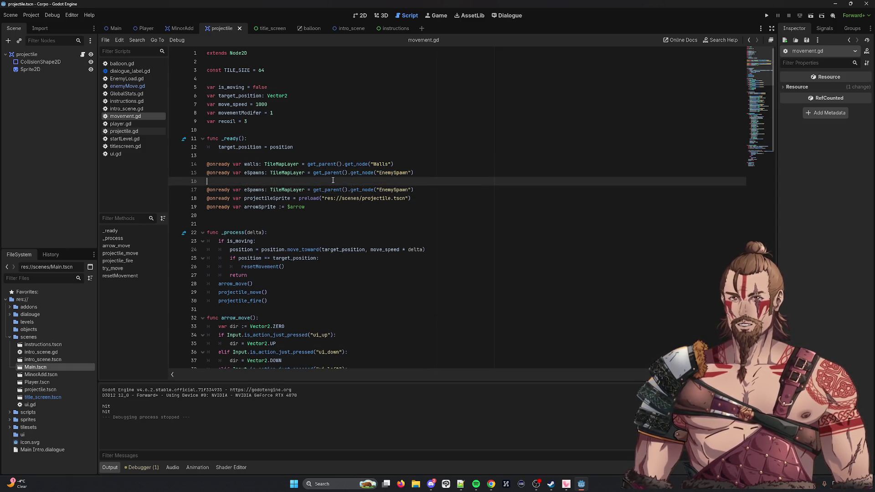
{"action": "key", "text": "ctrl+z"}
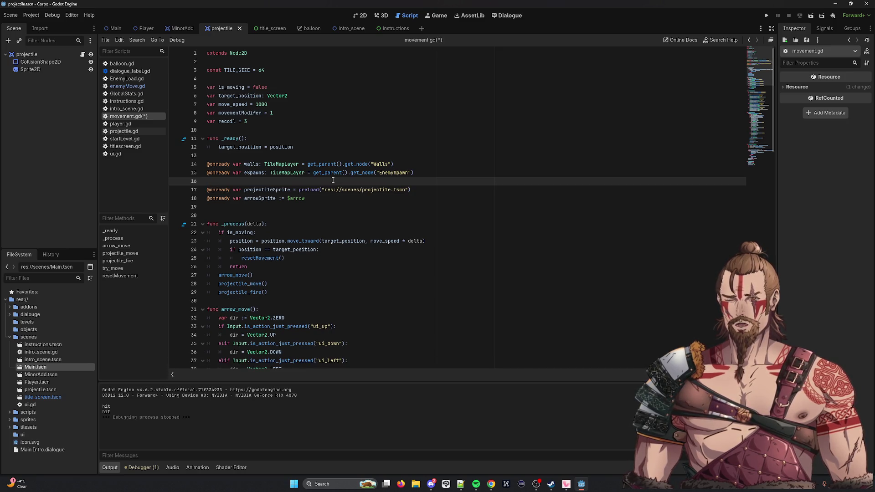
{"action": "key", "text": "ctrl+z"}
{"action": "key", "text": "Down"}
{"action": "type", "text": "@onready var eSpawns: TileMapLayer = get_parent().get_node(\"EnemySpawn\")"}
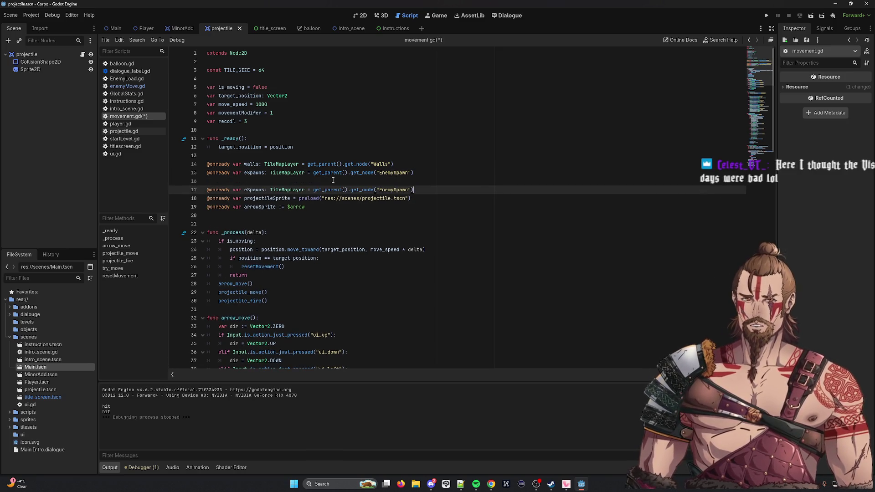
{"action": "key", "text": "Up"}
{"action": "key", "text": "Up"}
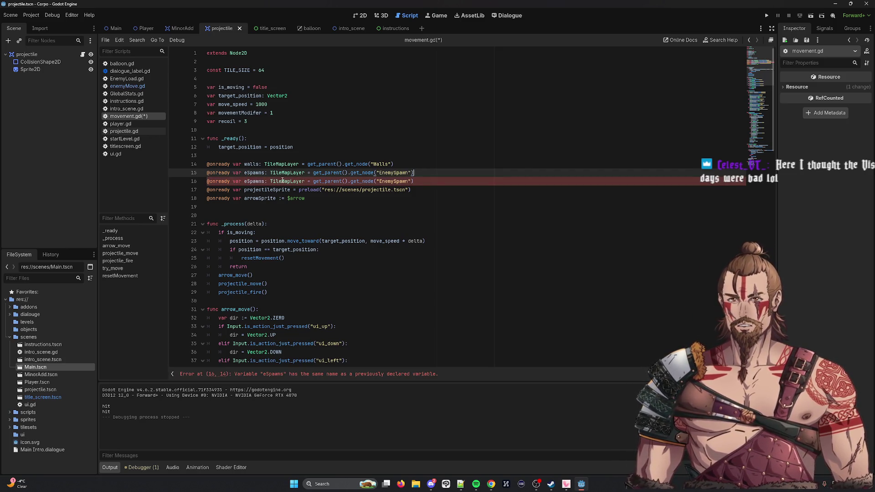
{"action": "mouse_move", "coordinate": [283, 181]}
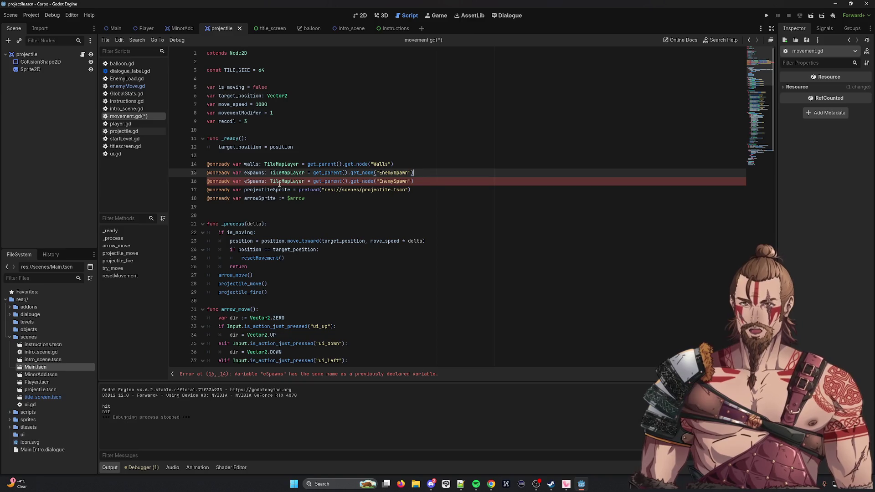
Rename the copy to enemy and clear the EnemySpawn path inside its get_node().
{"action": "double_click", "coordinate": [250, 181]}
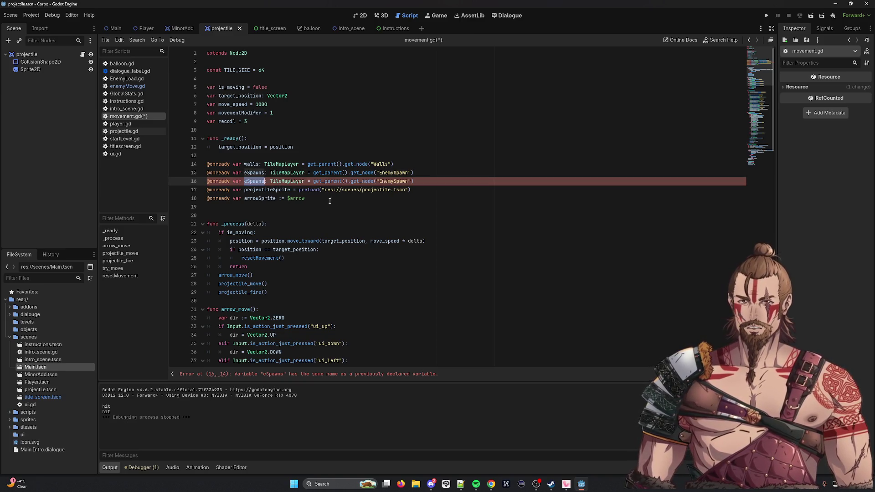
{"action": "type", "text": "e"}
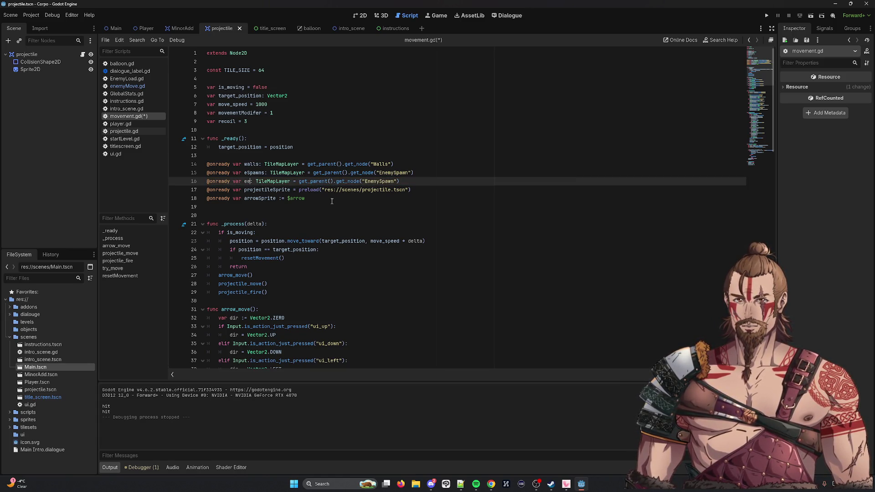
{"action": "type", "text": "n"}
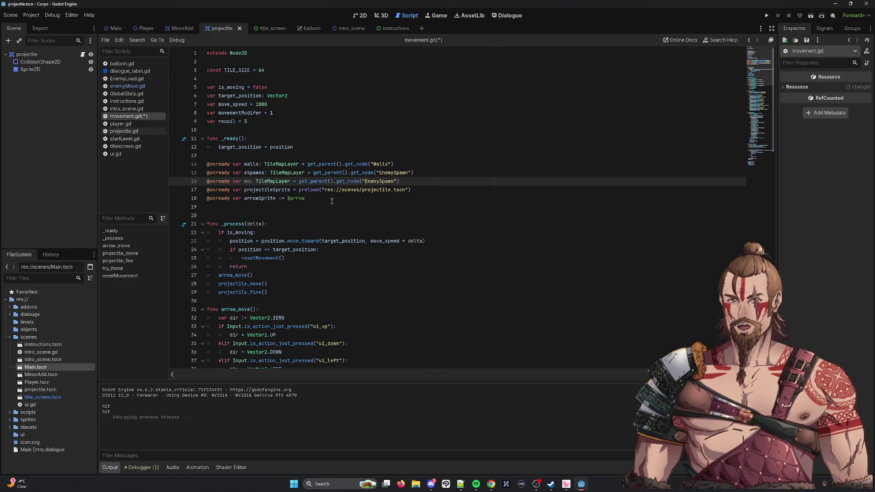
{"action": "type", "text": "emy"}
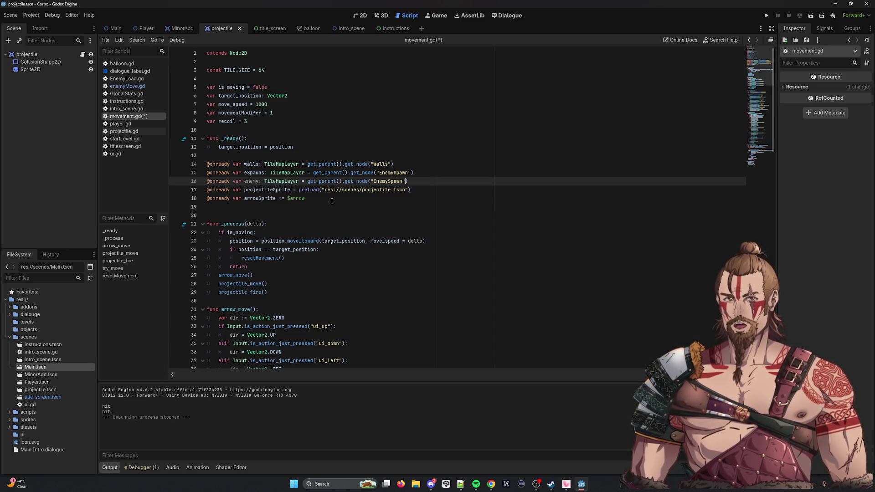
{"action": "key", "text": "BackSpace"}
{"action": "key", "text": "BackSpace"}
{"action": "key", "text": "BackSpace"}
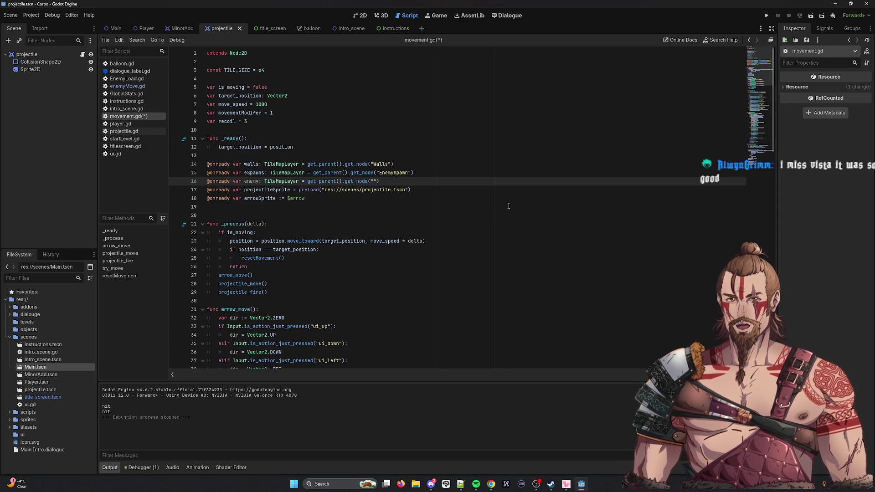
{"action": "key", "text": "ctrl+space"}
{"action": "left_click", "coordinate": [176, 28]}
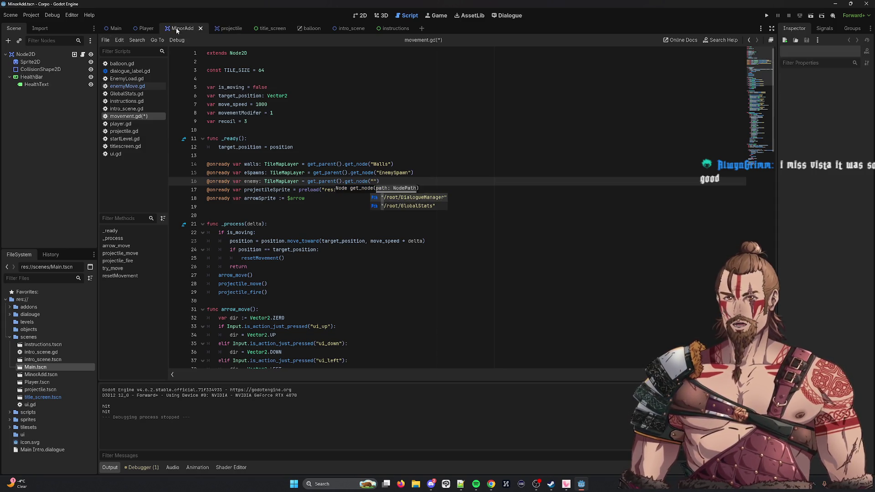
Rename the MinorAdd scene's root Node2D to Enemy.
{"action": "right_click", "coordinate": [42, 56]}
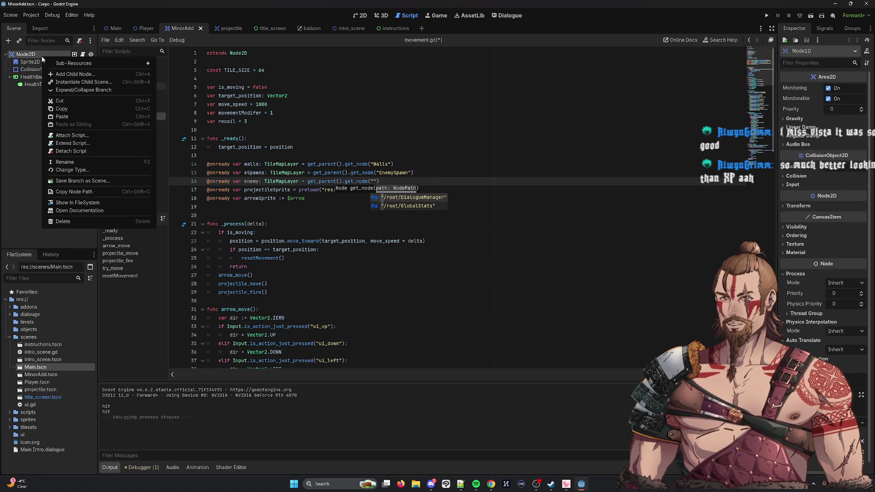
{"action": "left_click", "coordinate": [76, 162]}
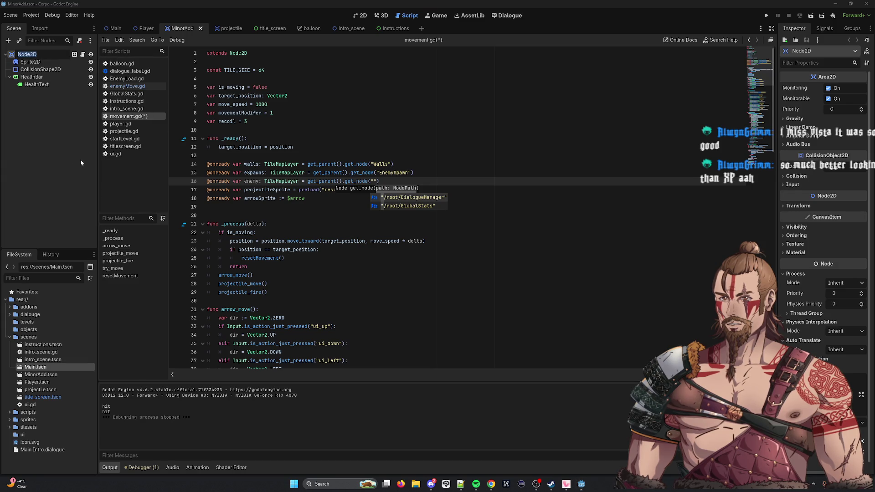
{"action": "type", "text": "Enemy"}
{"action": "key", "text": "Return"}
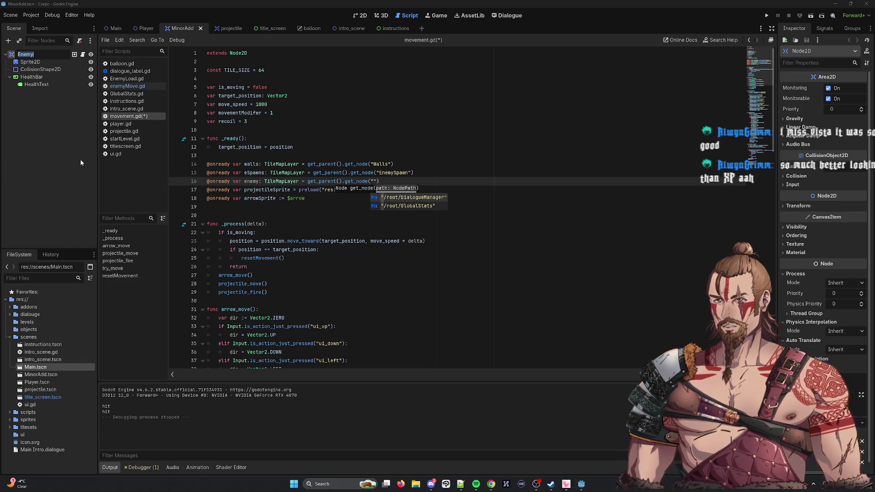
Set the enemy variable to get_node("Enemy") and save movement.gd.
{"action": "type", "text": "Enemy"}
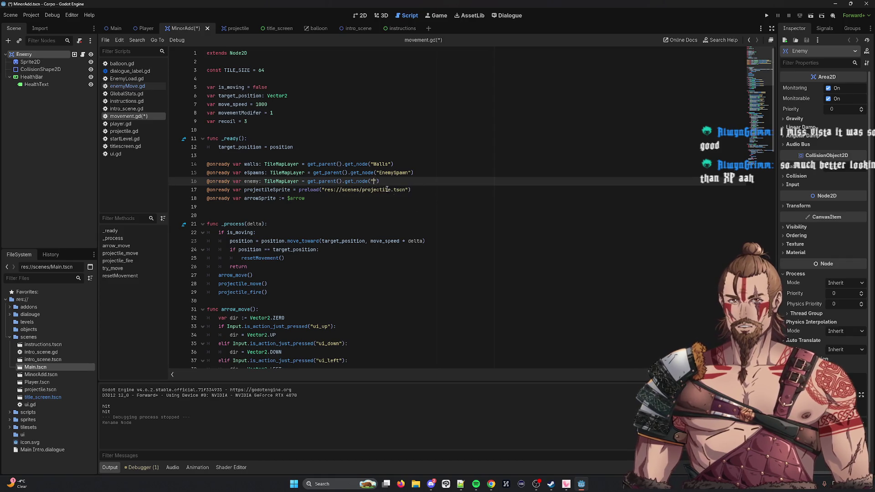
{"action": "key", "text": "ctrl+s"}
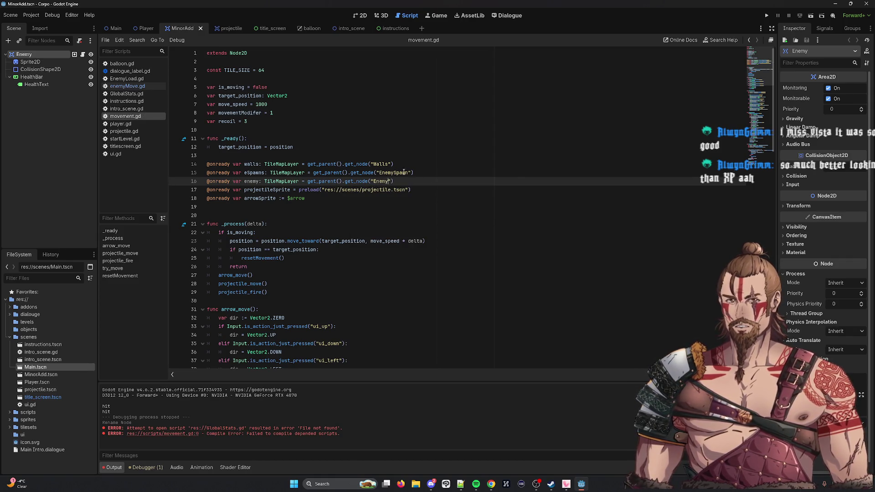
{"action": "key", "text": "Up"}
{"action": "key", "text": "Up"}
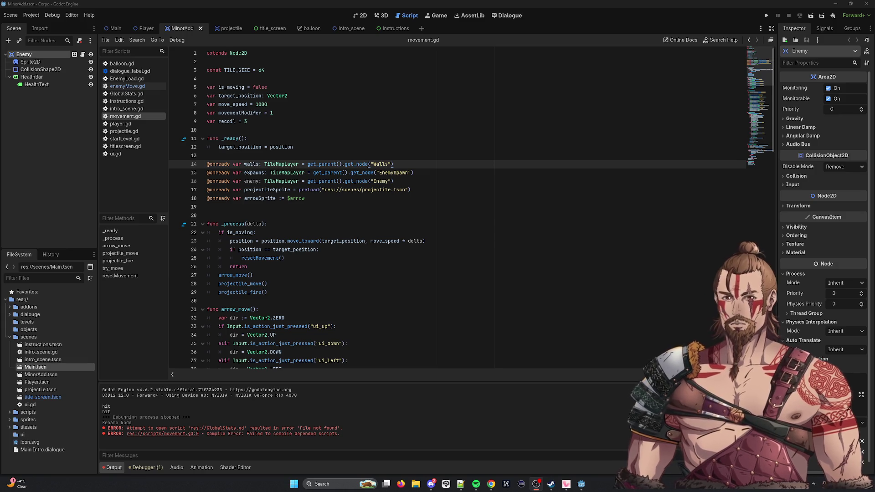
Launch Main.tscn and move the player right and down while the enemies advance left.
{"action": "left_click", "coordinate": [95, 168]}
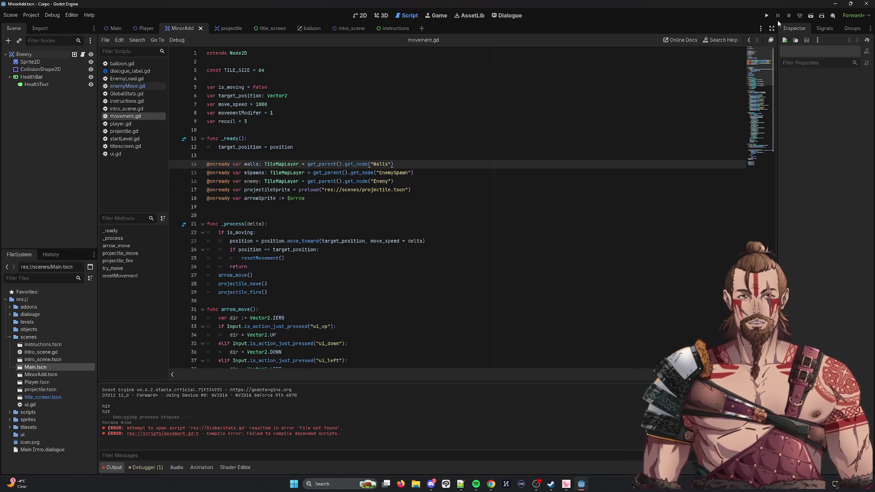
{"action": "left_click", "coordinate": [767, 15]}
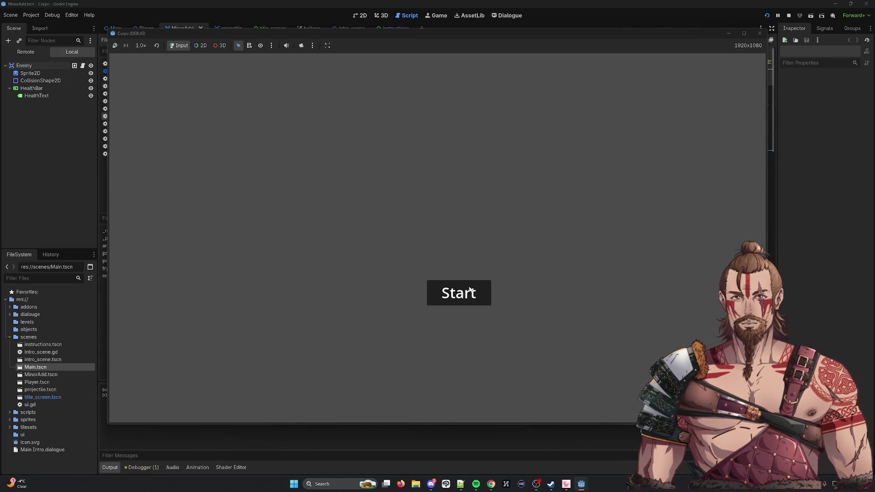
{"action": "left_click", "coordinate": [470, 292]}
{"action": "left_click", "coordinate": [812, 16]}
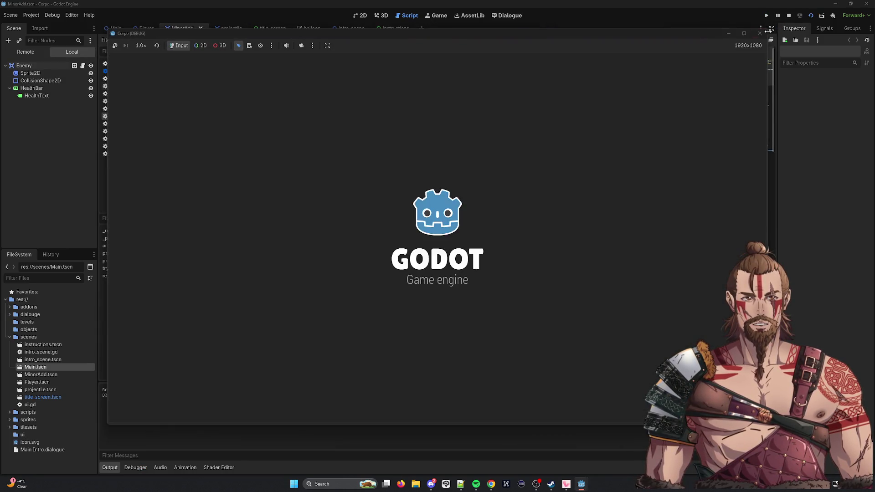
{"action": "left_click", "coordinate": [822, 16]}
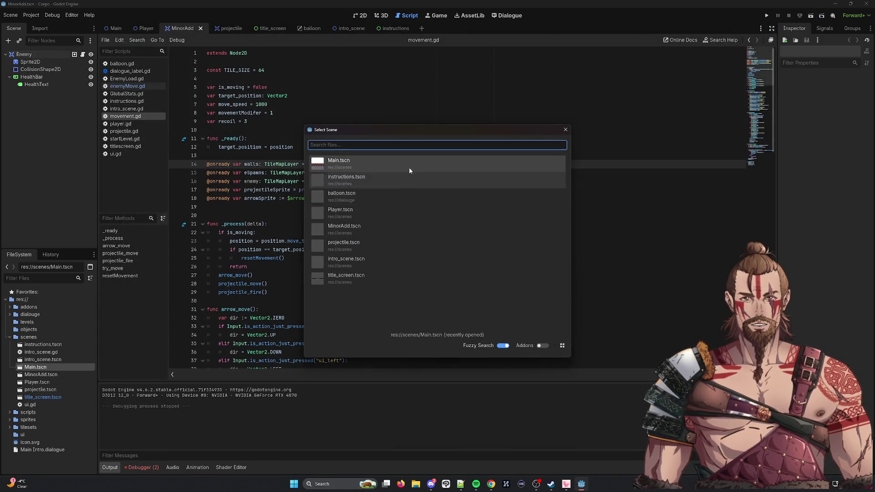
{"action": "left_click", "coordinate": [409, 165]}
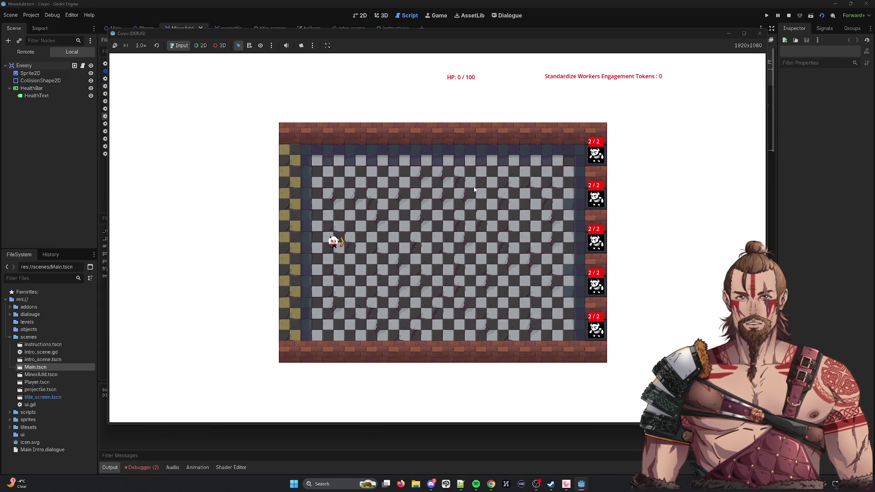
{"action": "key", "text": "d"}
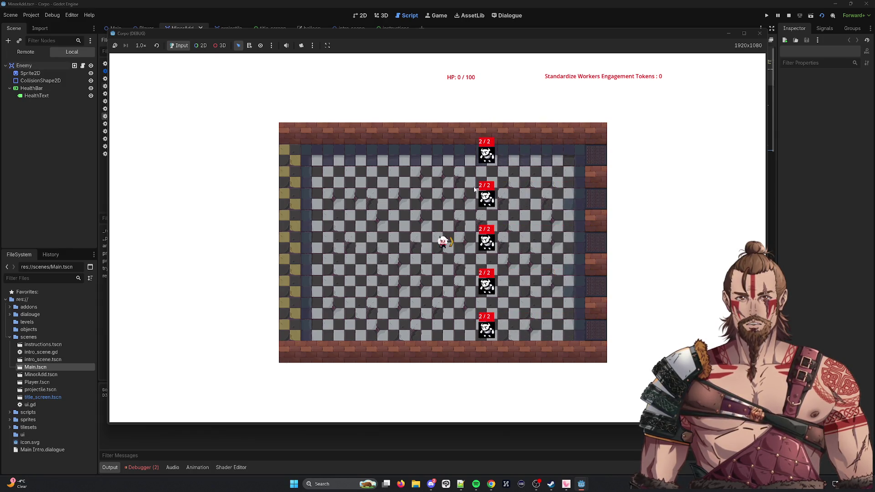
{"action": "key", "text": "s"}
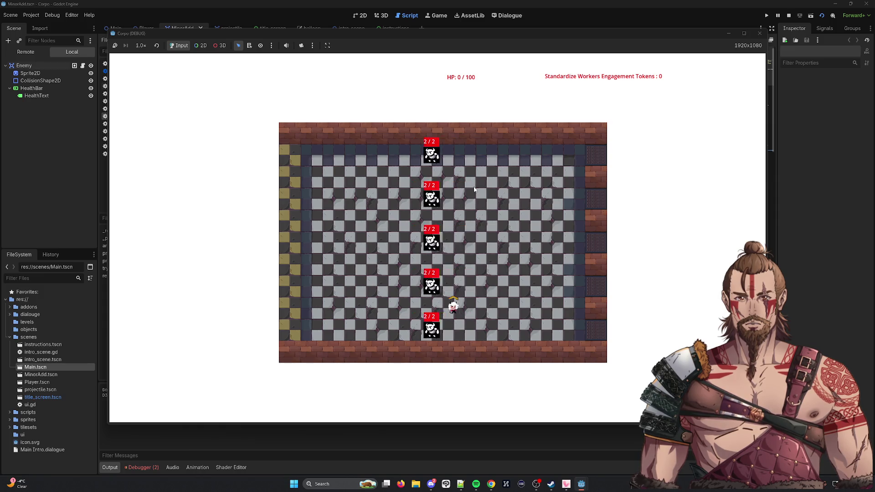
{"action": "key", "text": "d"}
{"action": "key", "text": "s"}
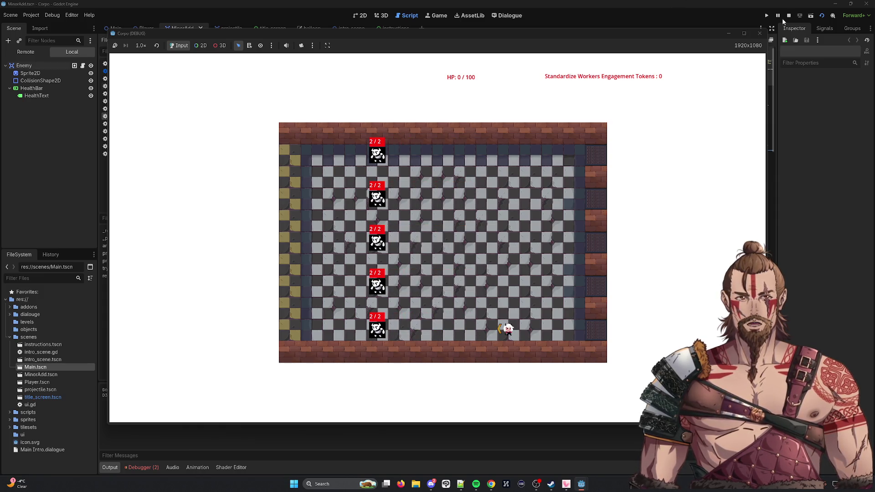
{"action": "left_click", "coordinate": [760, 34]}
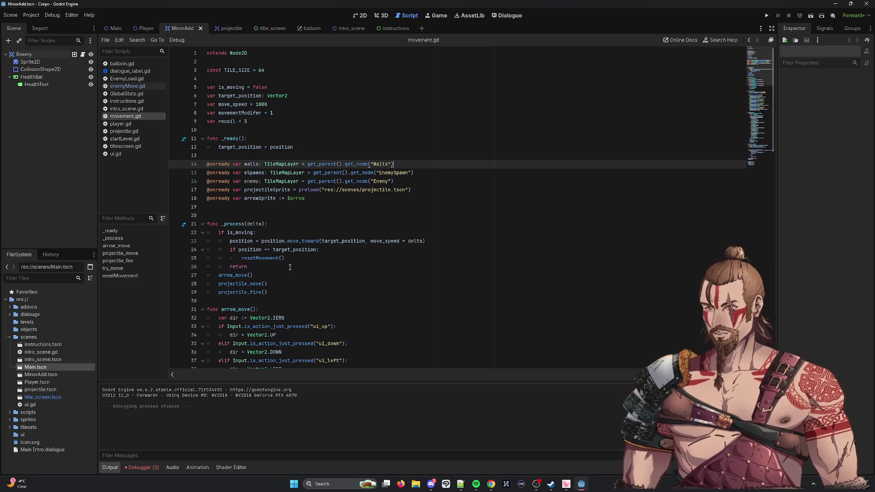
Scroll through movement.gd down to the try_move(dir) call on line 105.
{"action": "double_click", "coordinate": [251, 181]}
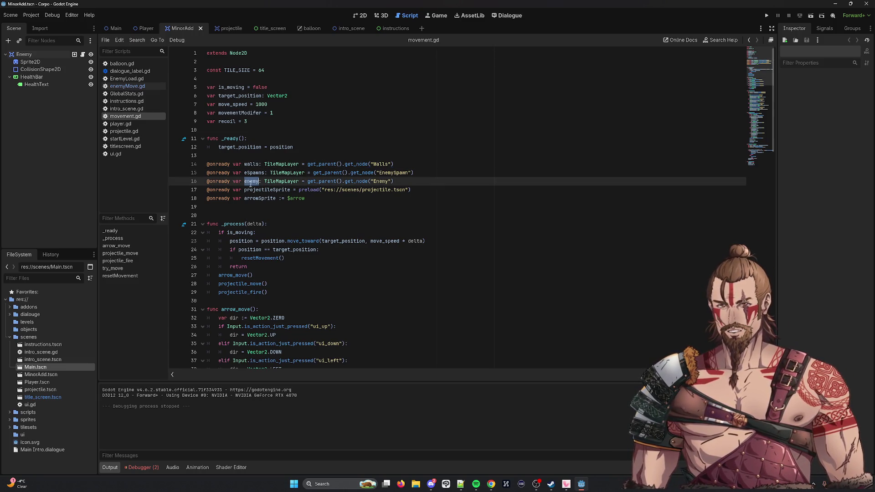
{"action": "scroll", "coordinate": [280, 204], "scroll_direction": "down", "scroll_amount": 3}
{"action": "scroll", "coordinate": [317, 216], "scroll_direction": "down", "scroll_amount": 20}
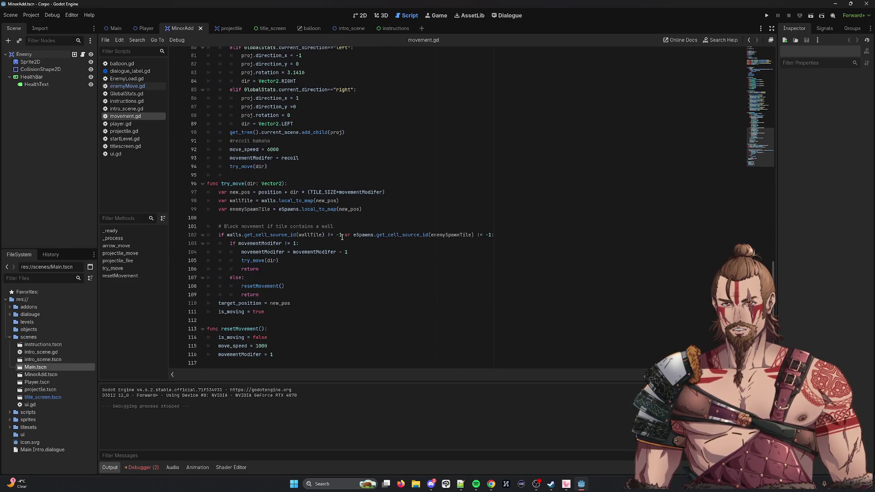
{"action": "scroll", "coordinate": [342, 235], "scroll_direction": "up", "scroll_amount": 11}
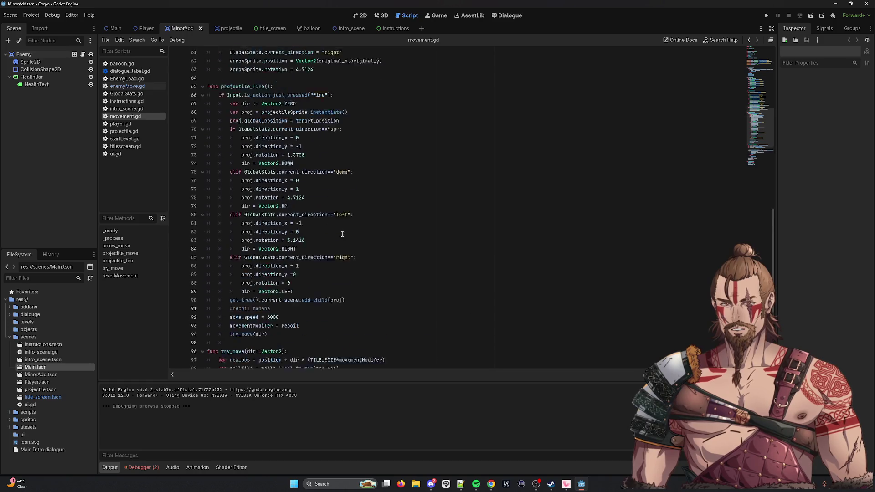
{"action": "left_click", "coordinate": [248, 199]}
{"action": "scroll", "coordinate": [242, 206], "scroll_direction": "up", "scroll_amount": 8}
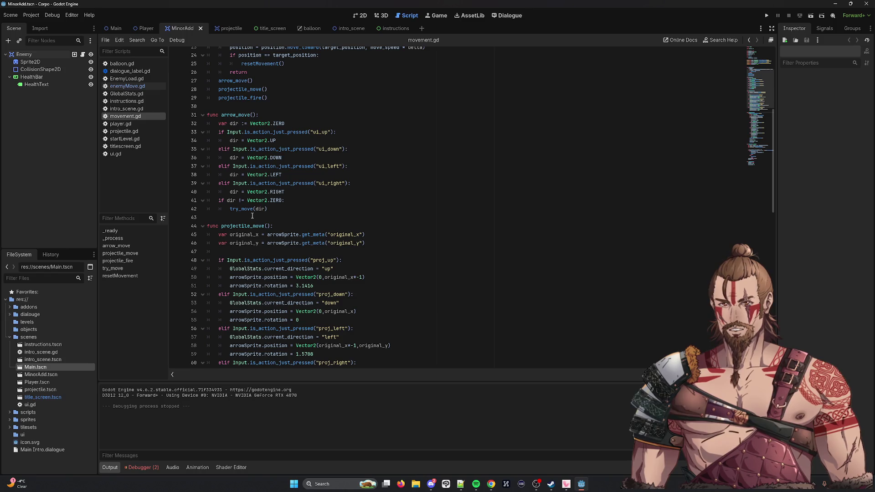
{"action": "mouse_move", "coordinate": [256, 201]}
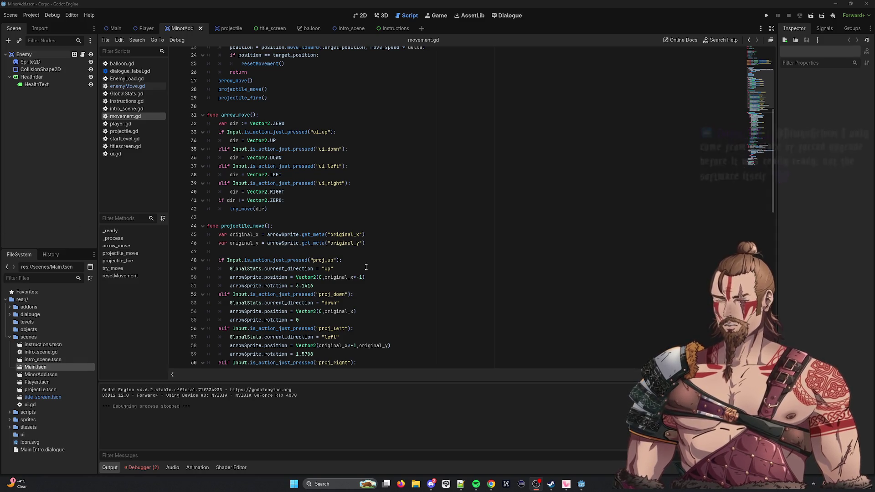
{"action": "scroll", "coordinate": [360, 266], "scroll_direction": "down", "scroll_amount": 9}
{"action": "scroll", "coordinate": [360, 265], "scroll_direction": "down", "scroll_amount": 8}
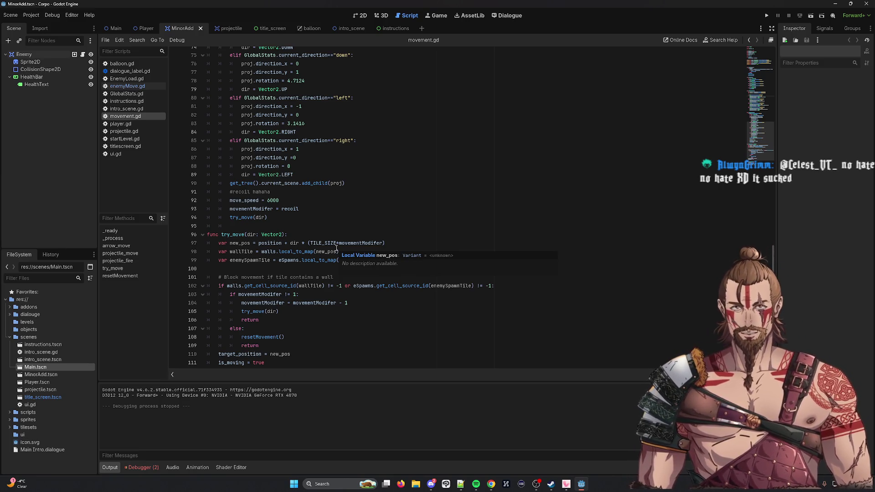
{"action": "scroll", "coordinate": [327, 176], "scroll_direction": "down", "scroll_amount": 2}
{"action": "left_click", "coordinate": [359, 257]}
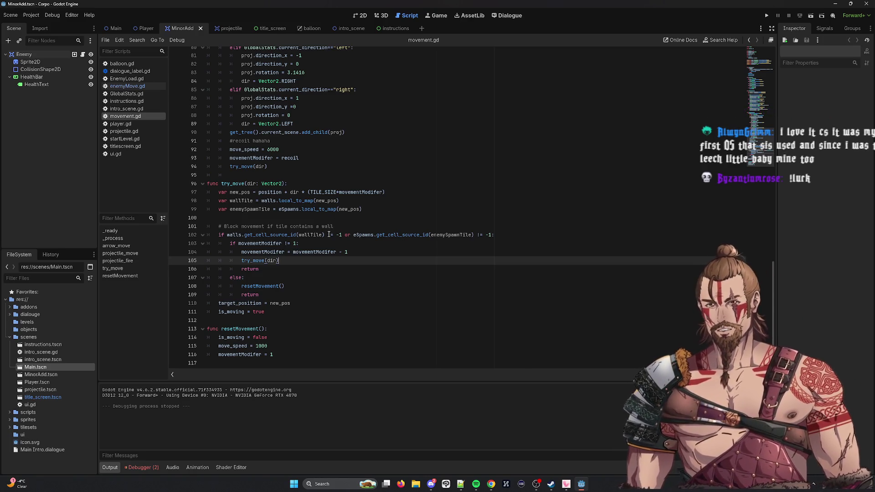
Locate the projectile_fire function around line 64 in movement.gd.
{"action": "mouse_move", "coordinate": [319, 252]}
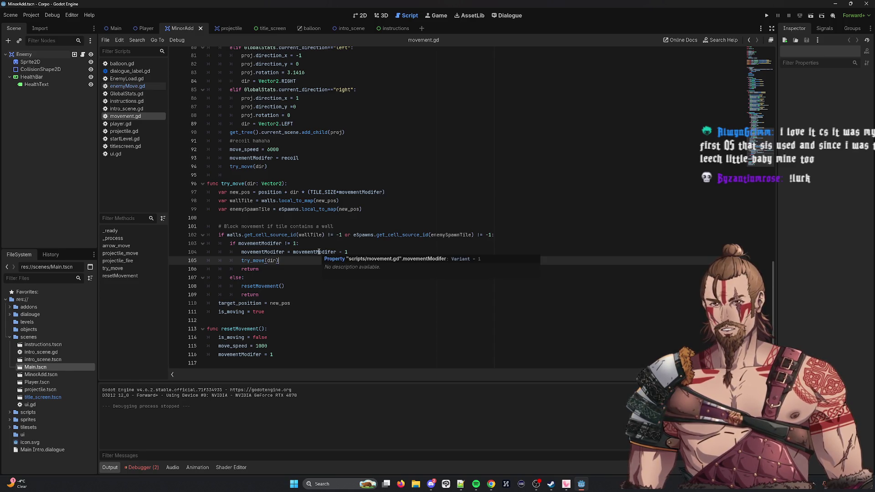
{"action": "scroll", "coordinate": [274, 206], "scroll_direction": "up", "scroll_amount": 2}
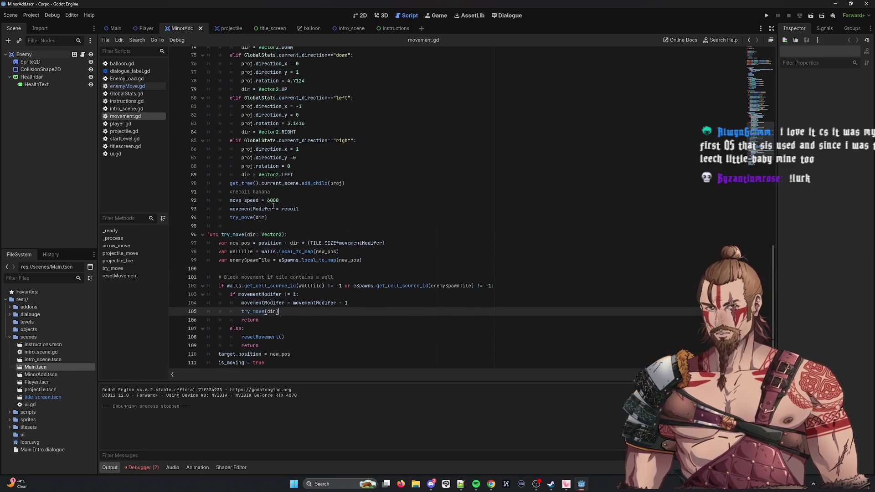
{"action": "scroll", "coordinate": [288, 227], "scroll_direction": "up", "scroll_amount": 9}
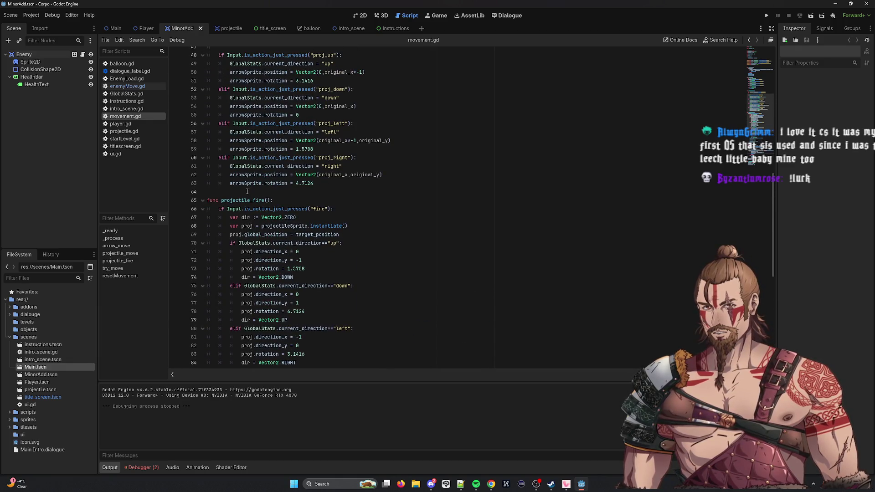
{"action": "left_click", "coordinate": [247, 192]}
{"action": "double_click", "coordinate": [246, 200]}
{"action": "scroll", "coordinate": [269, 222], "scroll_direction": "down", "scroll_amount": 9}
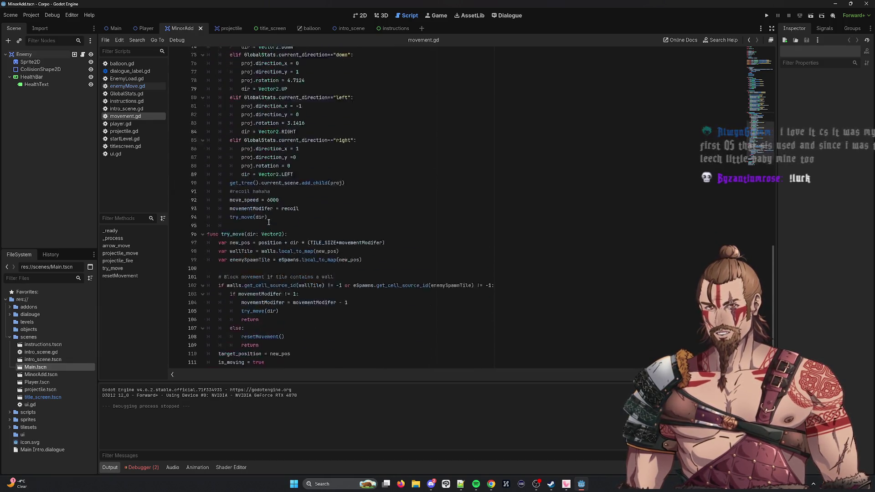
{"action": "scroll", "coordinate": [270, 222], "scroll_direction": "up", "scroll_amount": 20}
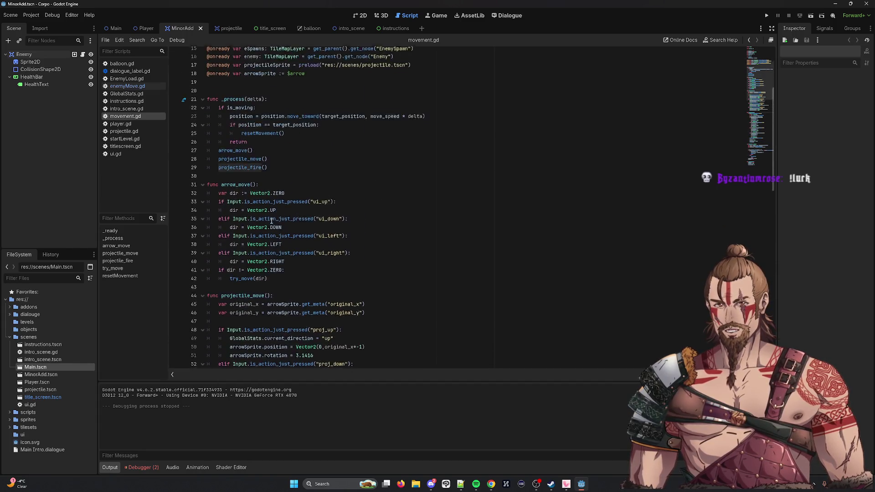
{"action": "scroll", "coordinate": [271, 222], "scroll_direction": "up", "scroll_amount": 4}
Collapse the if Input.is_action_just_pressed fire block on line 66.
{"action": "double_click", "coordinate": [242, 277]}
{"action": "scroll", "coordinate": [393, 272], "scroll_direction": "down", "scroll_amount": 4}
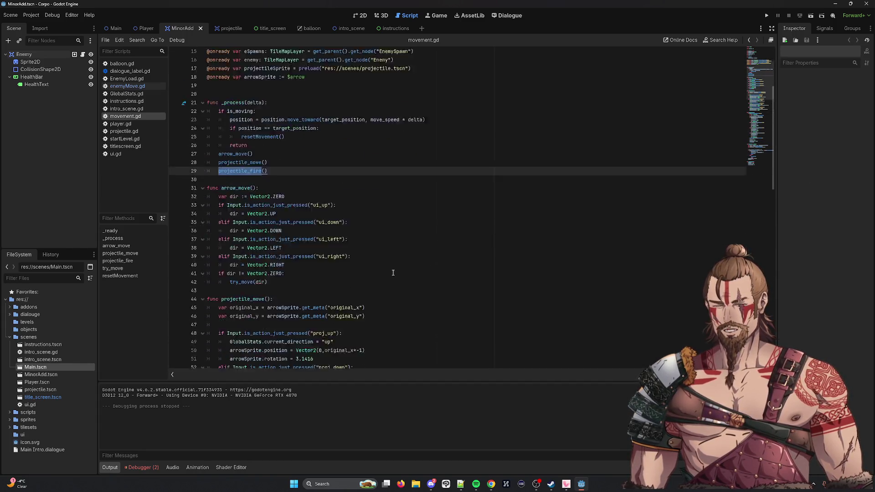
{"action": "scroll", "coordinate": [269, 223], "scroll_direction": "down", "scroll_amount": 10}
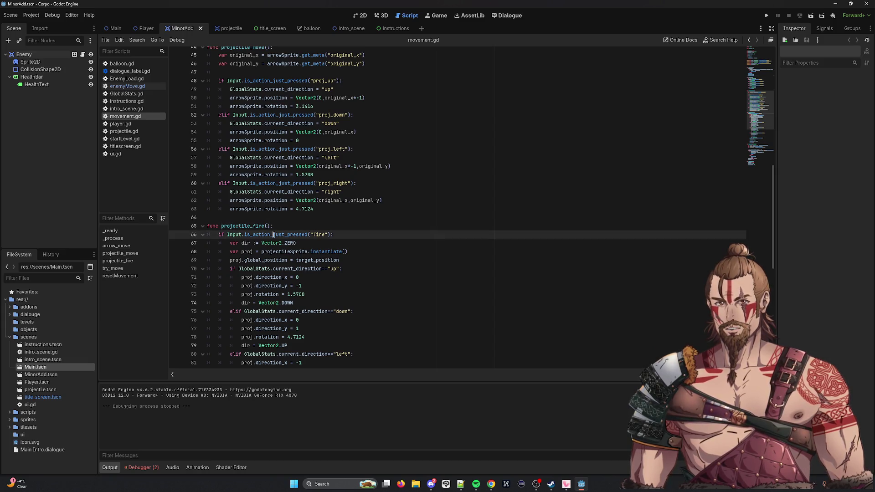
{"action": "double_click", "coordinate": [274, 235]}
{"action": "scroll", "coordinate": [498, 262], "scroll_direction": "down", "scroll_amount": 5}
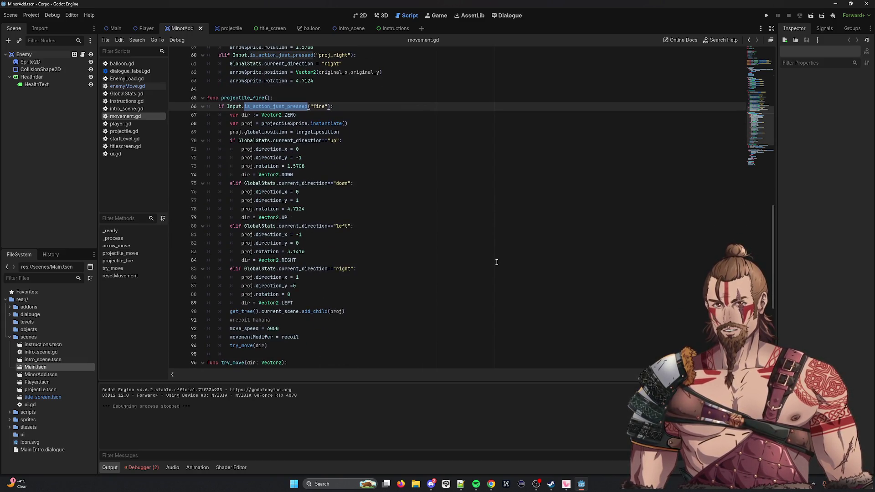
{"action": "left_click", "coordinate": [202, 107]}
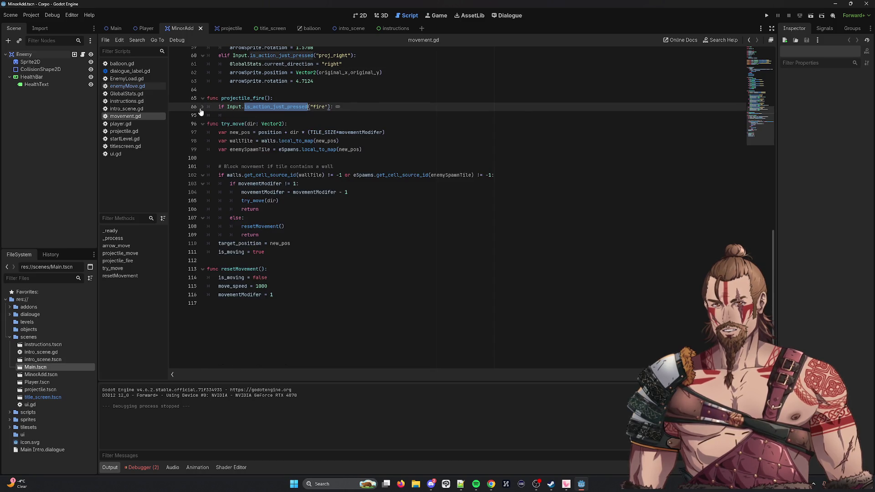
Leave projectile_fire's fire-input block folded in movement.gd and bring up the projectile scene.
{"action": "left_click", "coordinate": [202, 107]}
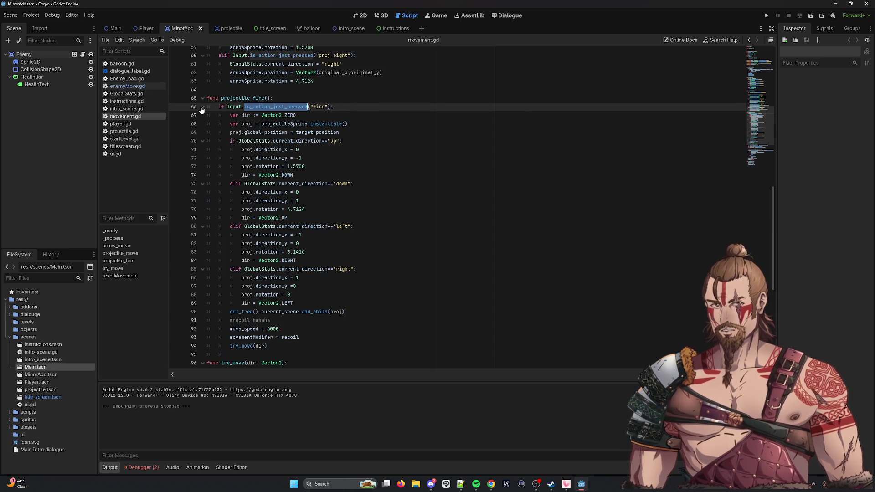
{"action": "left_click", "coordinate": [202, 107]}
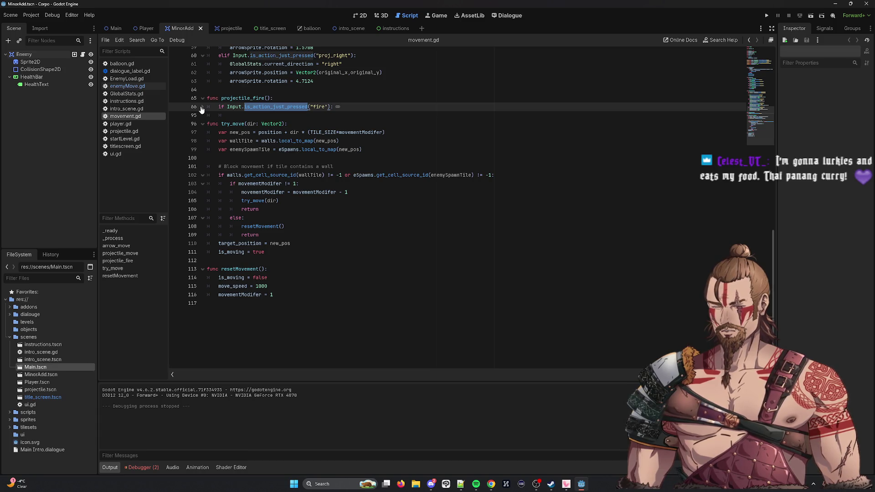
{"action": "left_click", "coordinate": [202, 107]}
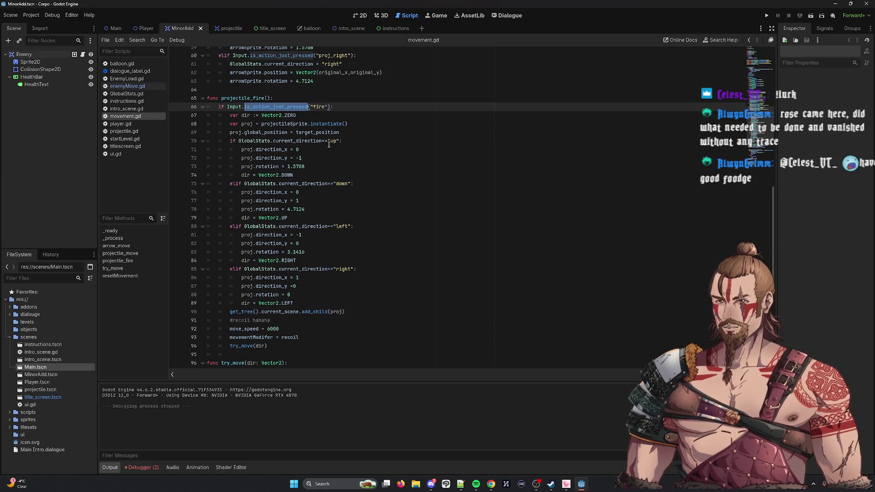
{"action": "scroll", "coordinate": [436, 227], "scroll_direction": "up", "scroll_amount": 3}
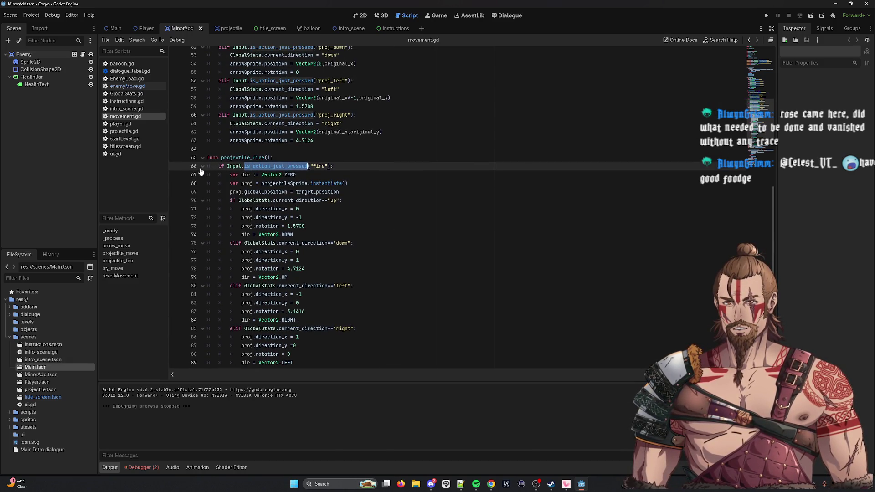
{"action": "left_click", "coordinate": [202, 167]}
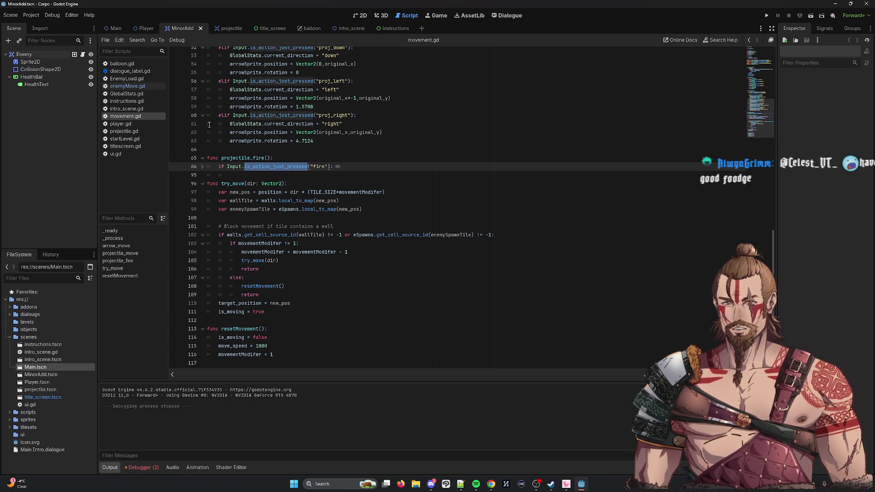
{"action": "left_click", "coordinate": [226, 30]}
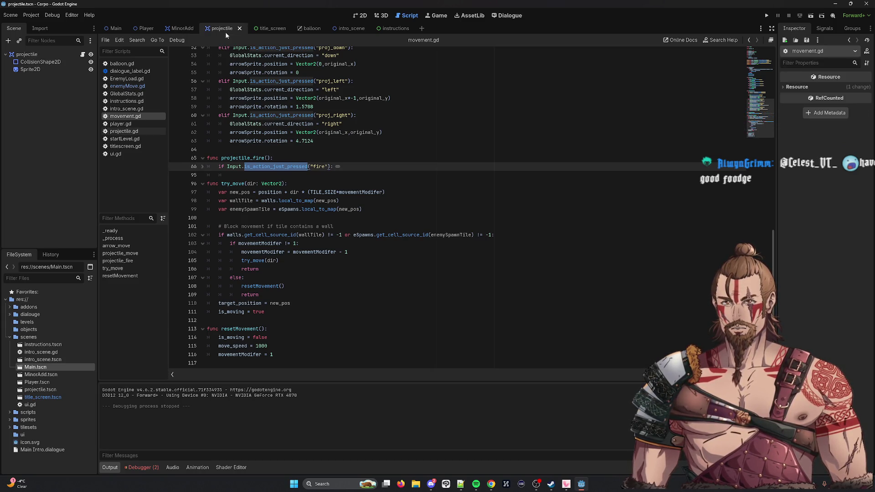
{"action": "left_click", "coordinate": [182, 28]}
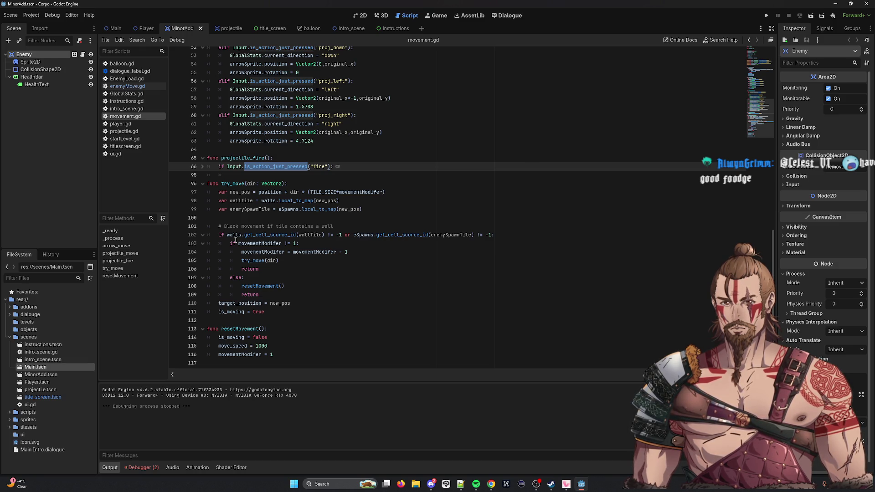
{"action": "mouse_move", "coordinate": [235, 240]}
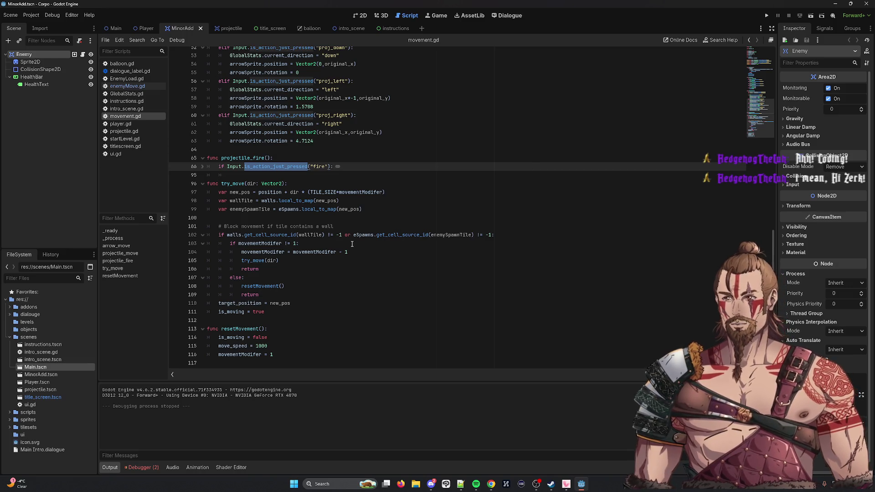
{"action": "left_click", "coordinate": [225, 28]}
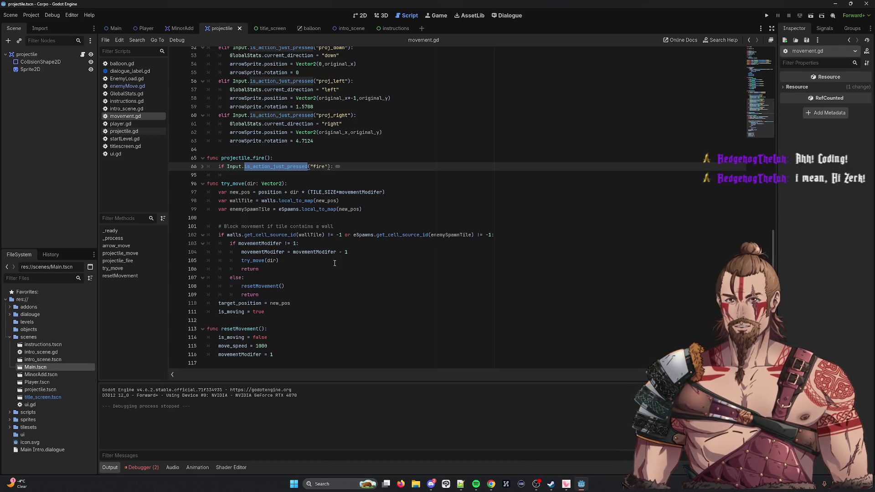
{"action": "scroll", "coordinate": [331, 258], "scroll_direction": "up", "scroll_amount": 5}
{"action": "scroll", "coordinate": [234, 66], "scroll_direction": "down", "scroll_amount": 4}
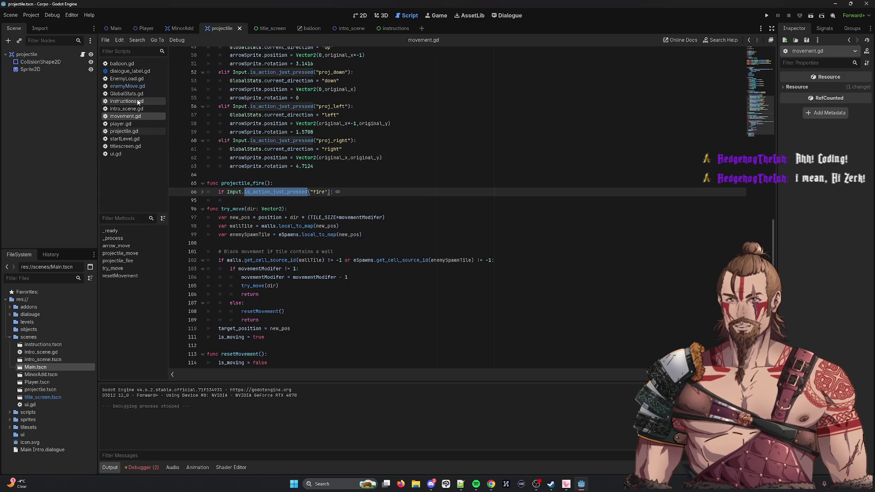
In projectile.gd, select the _ready header and its area_entered connect line, then return to movement.gd.
{"action": "left_click", "coordinate": [124, 131]}
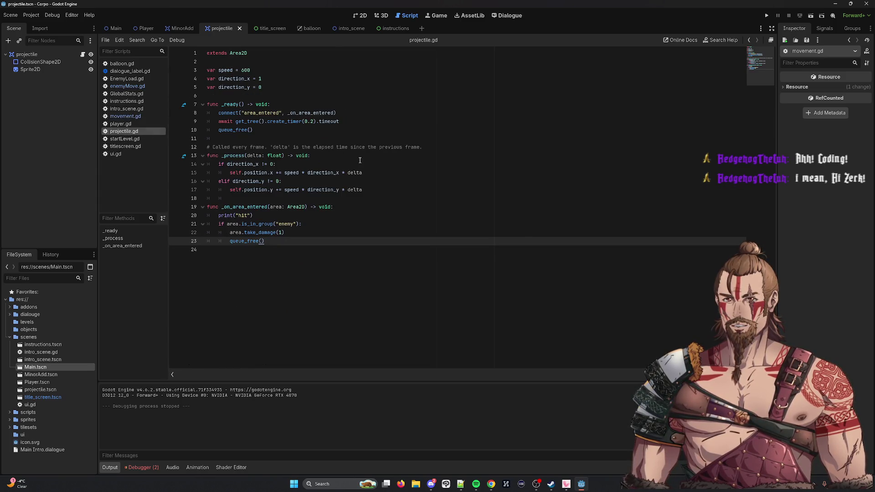
{"action": "left_click", "coordinate": [244, 206]}
{"action": "double_click", "coordinate": [243, 206]}
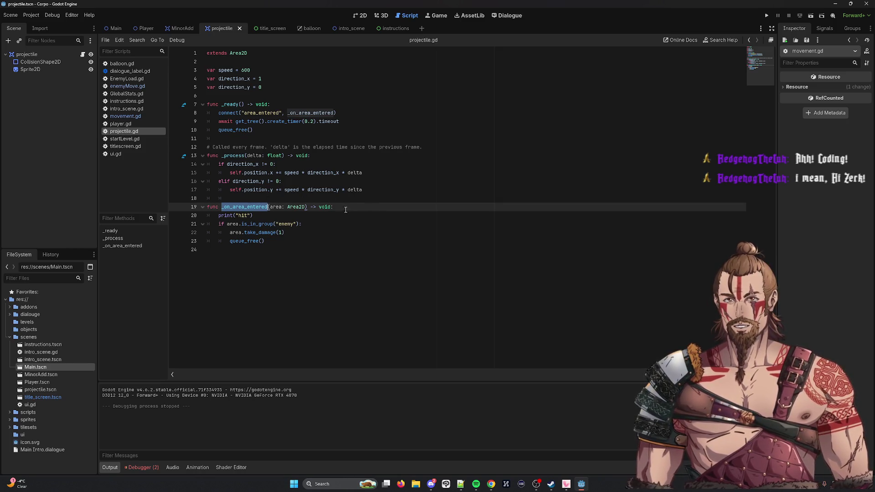
{"action": "double_click", "coordinate": [261, 113]}
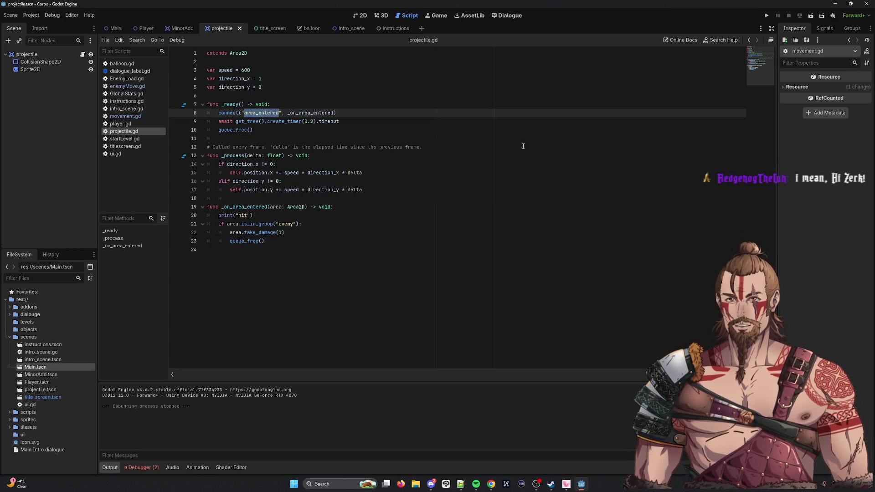
{"action": "left_click", "coordinate": [356, 116]}
{"action": "key", "text": "shift+Up"}
{"action": "key", "text": "shift+Up"}
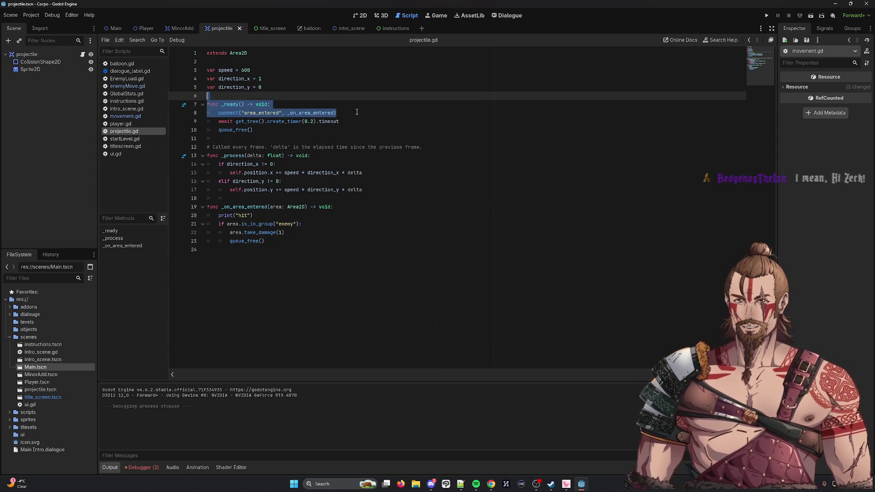
{"action": "left_click", "coordinate": [355, 116]}
{"action": "left_click_drag", "start_coordinate": [355, 116], "coordinate": [188, 107]}
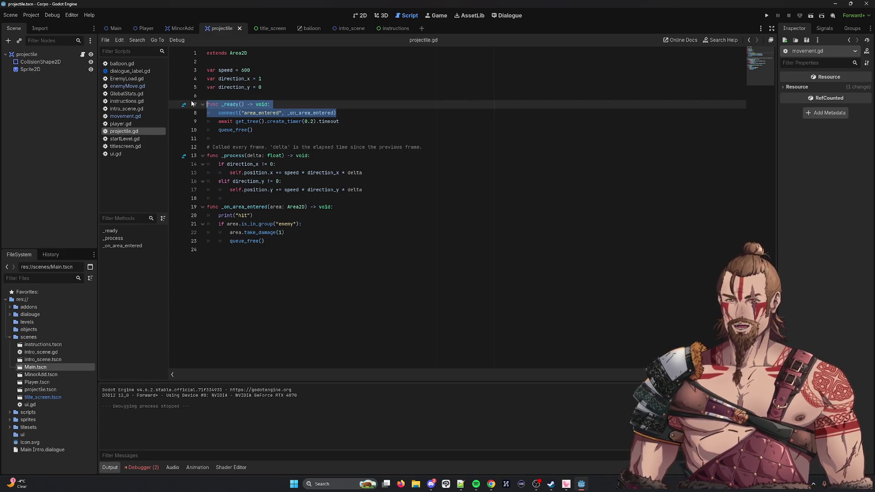
{"action": "left_click", "coordinate": [129, 117]}
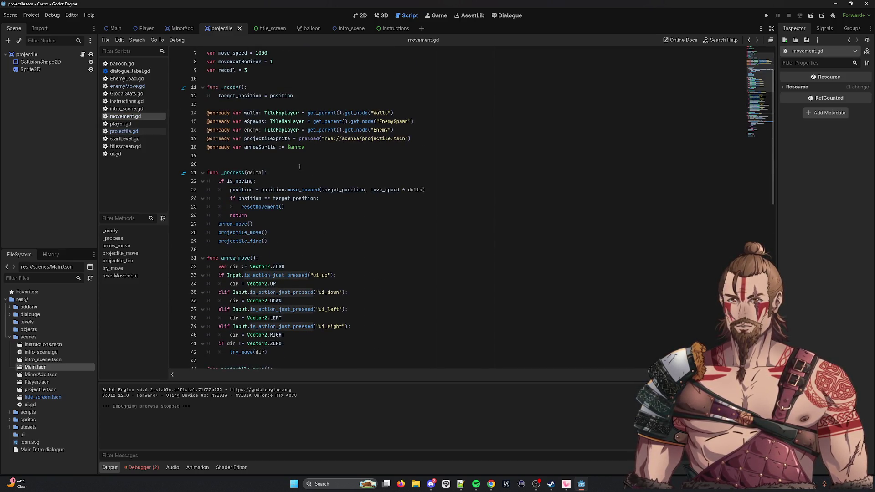
Paste connect("area_entered", _on_area_entered) into movement.gd's existing _ready, dropping the duplicate header, and save.
{"action": "left_click", "coordinate": [283, 155]}
{"action": "key", "text": "Return"}
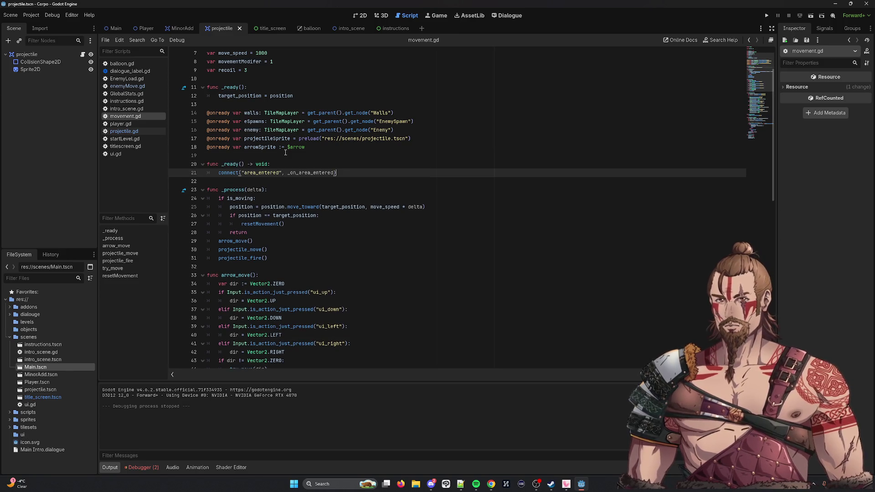
{"action": "left_click", "coordinate": [298, 96]}
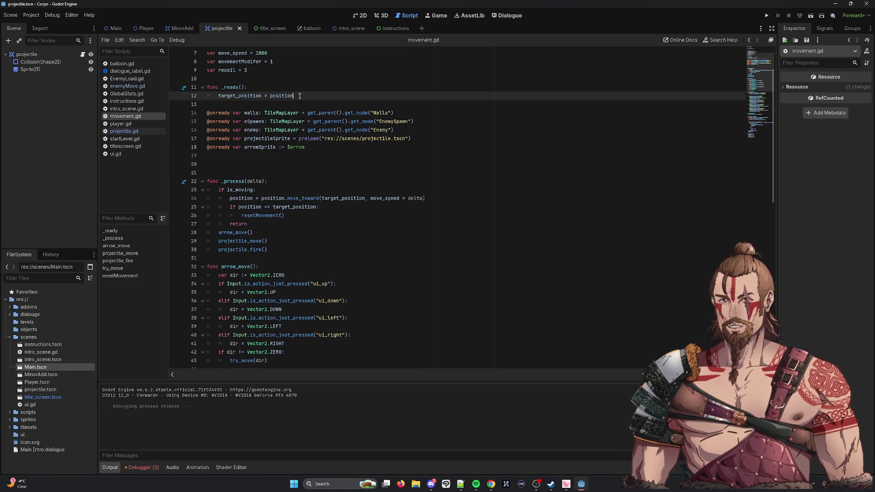
{"action": "key", "text": "ctrl+v"}
{"action": "key", "text": "BackSpace"}
{"action": "key", "text": "BackSpace"}
{"action": "key", "text": "BackSpace"}
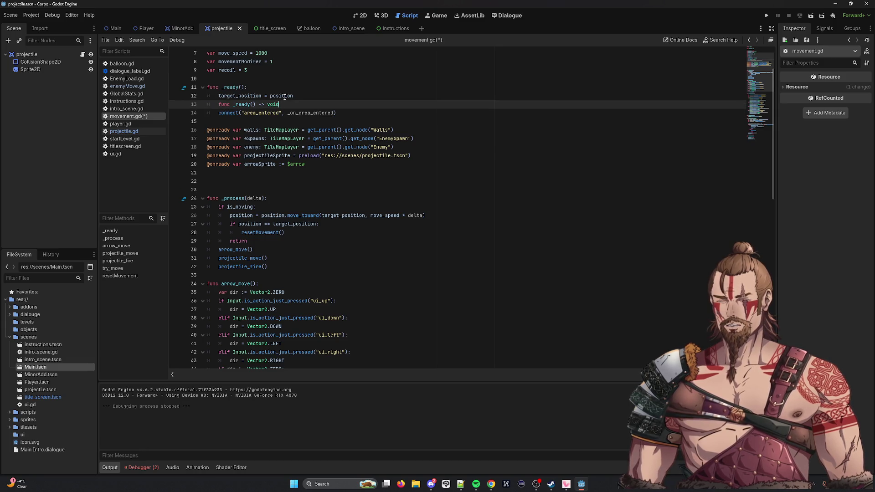
{"action": "key", "text": "BackSpace"}
{"action": "key", "text": "BackSpace"}
{"action": "key", "text": "BackSpace"}
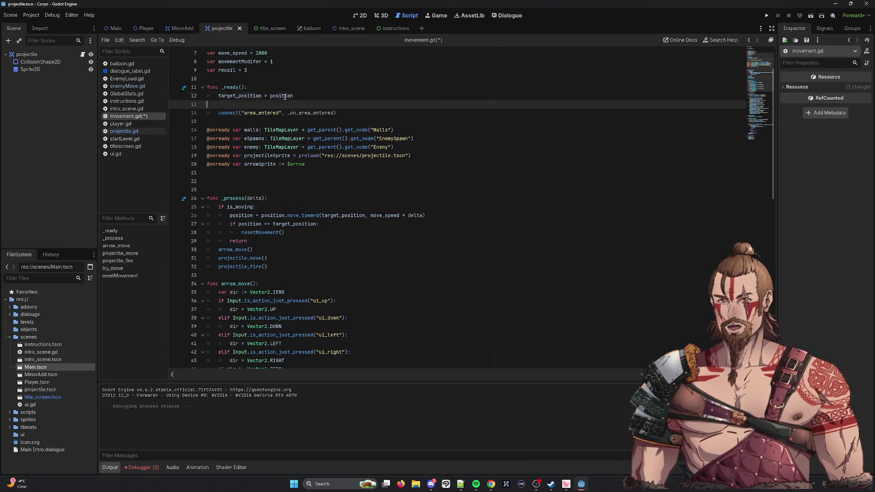
{"action": "key", "text": "ctrl+s"}
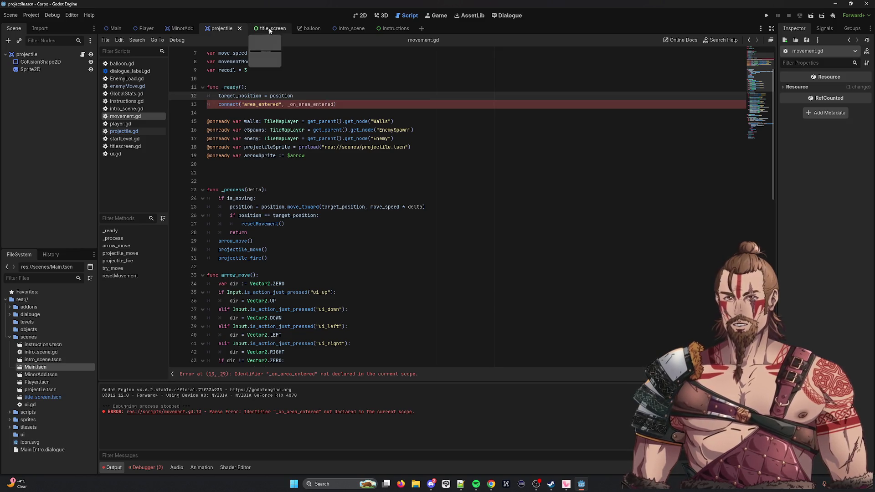
{"action": "left_click", "coordinate": [269, 29]}
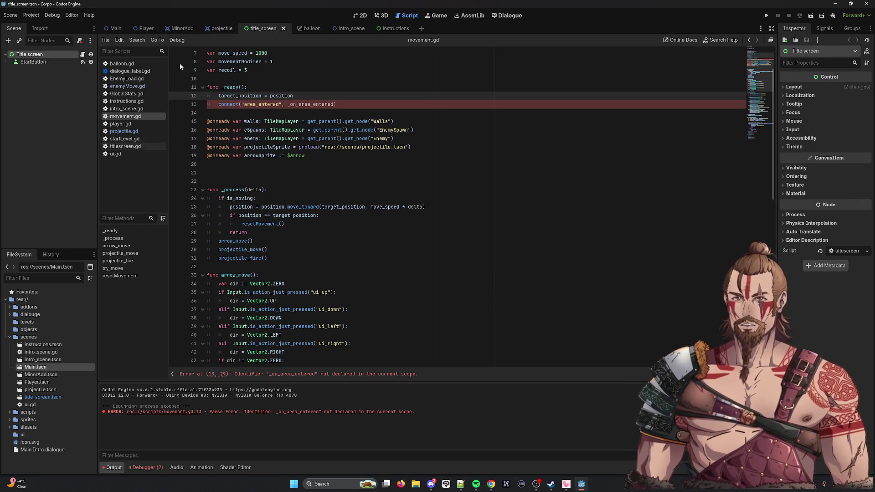
Delete the print("hit") debug line from projectile.gd's _on_area_entered.
{"action": "left_click", "coordinate": [124, 131]}
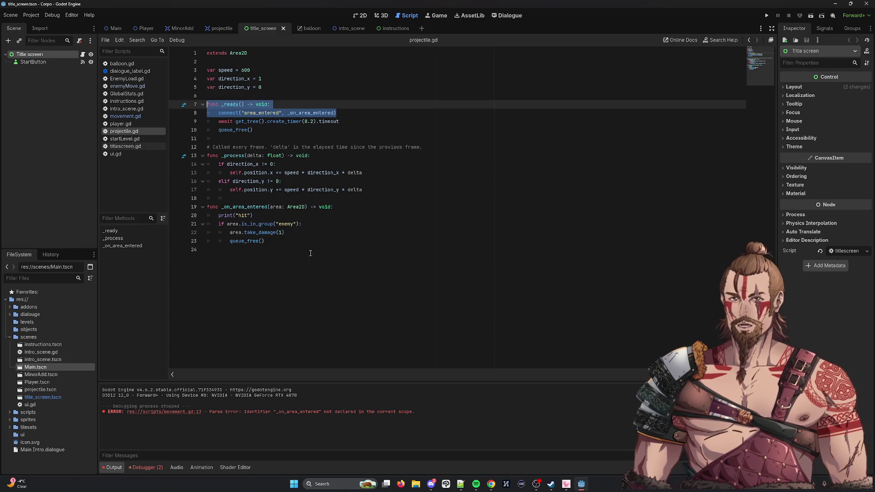
{"action": "left_click_drag", "start_coordinate": [264, 241], "coordinate": [207, 207]}
{"action": "left_click", "coordinate": [271, 214]}
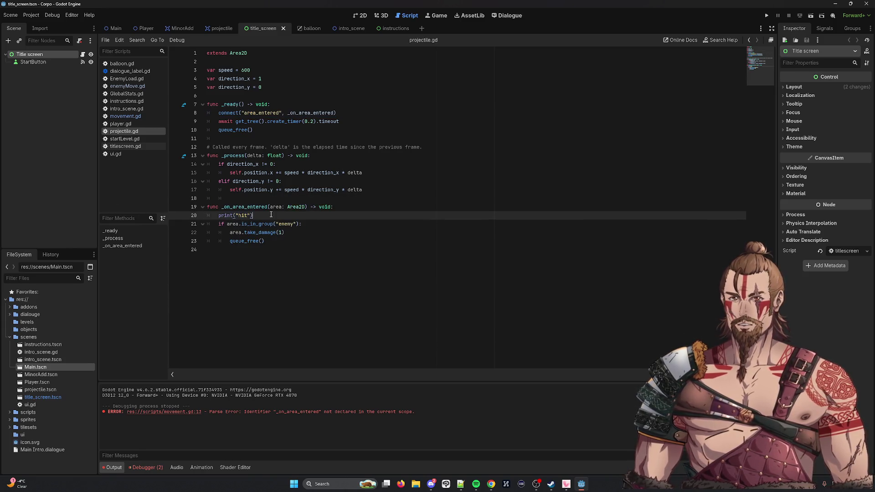
{"action": "triple_click", "coordinate": [271, 214]}
{"action": "key", "text": "BackSpace"}
{"action": "key", "text": "BackSpace"}
{"action": "left_click", "coordinate": [293, 243]}
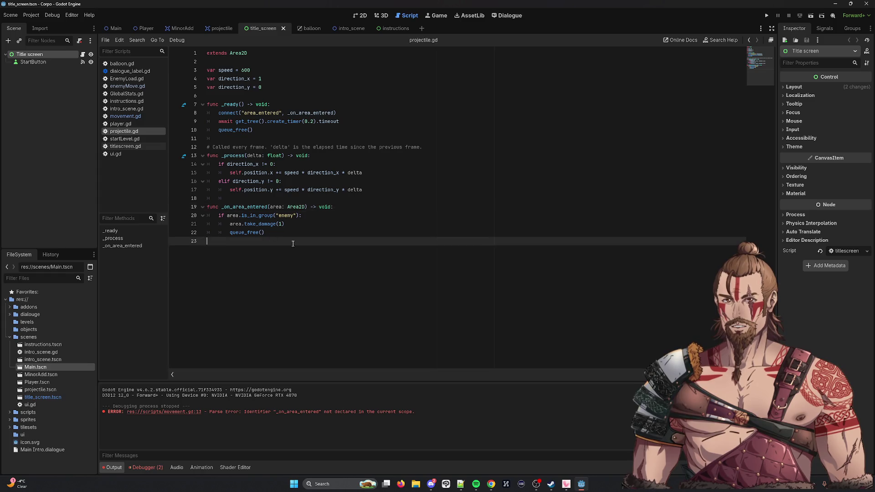
Select the whole _on_area_entered function in projectile.gd, then go back to movement.gd.
{"action": "left_click_drag", "start_coordinate": [293, 242], "coordinate": [139, 197]}
{"action": "left_click", "coordinate": [219, 28]}
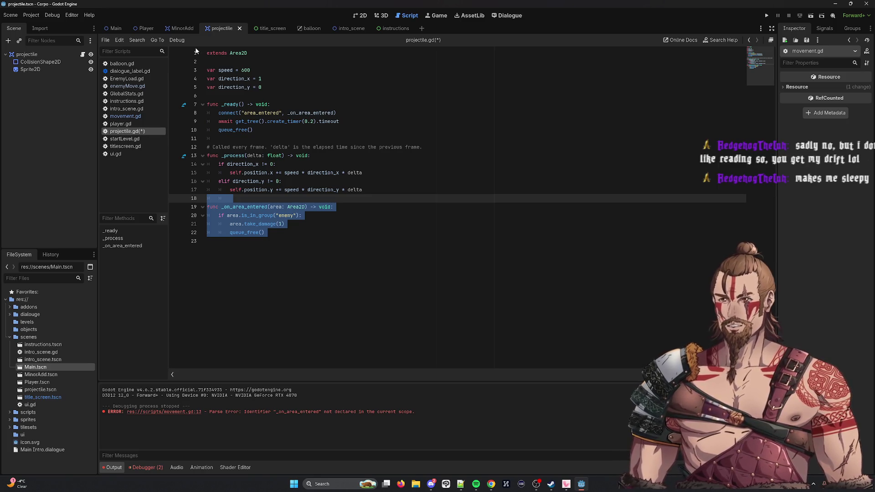
{"action": "left_click", "coordinate": [181, 29]}
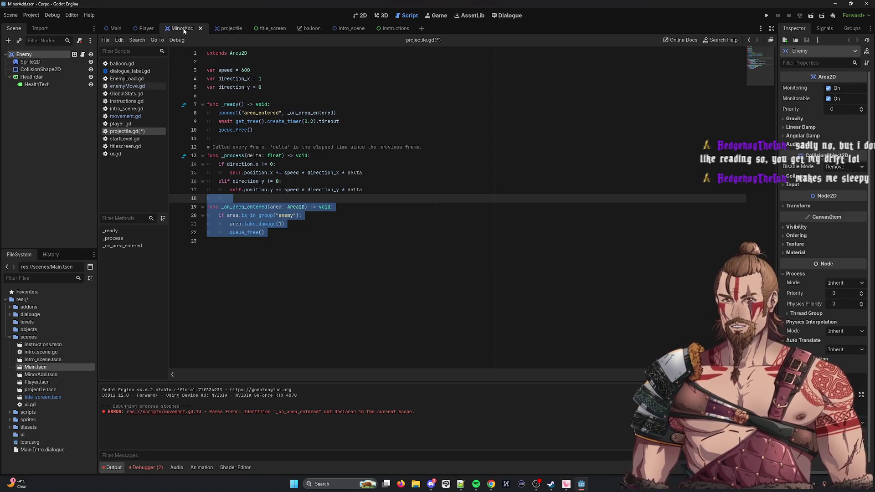
{"action": "left_click", "coordinate": [225, 29]}
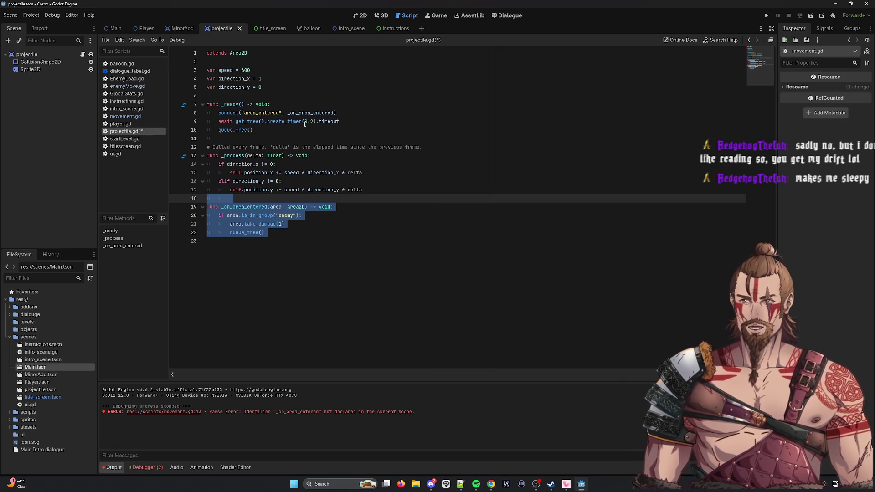
{"action": "left_click", "coordinate": [296, 232]}
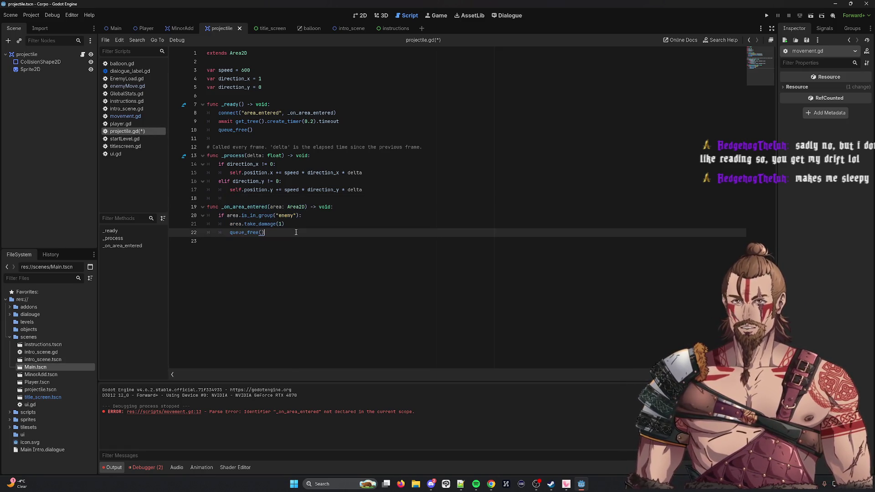
{"action": "left_click_drag", "start_coordinate": [282, 234], "coordinate": [125, 195]}
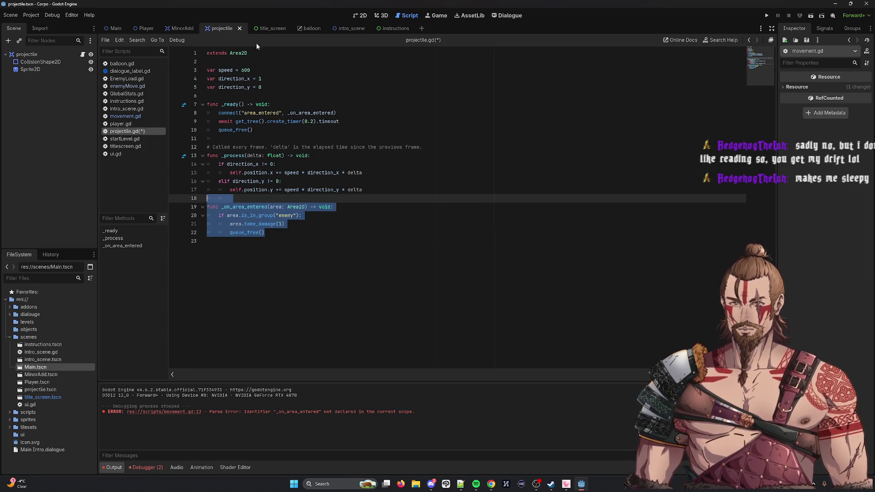
{"action": "left_click", "coordinate": [124, 117]}
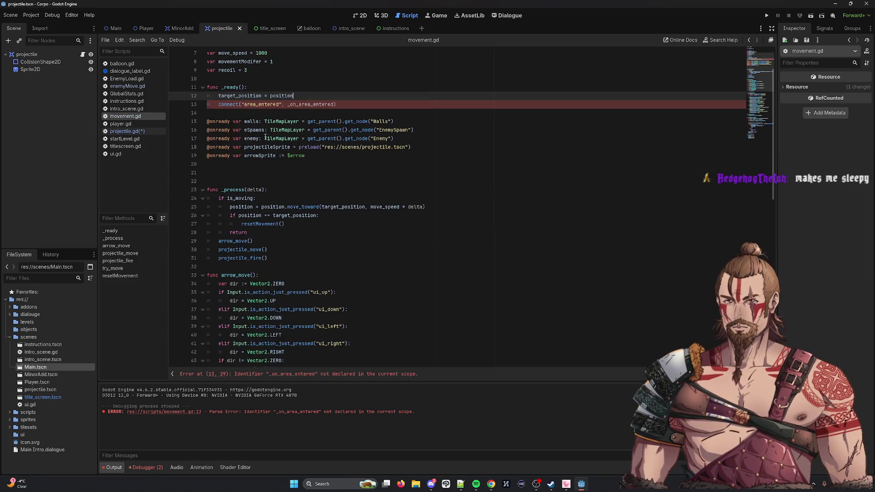
Paste _on_area_entered (take_damage on enemy-group areas, queue_free) at the end of movement.gd and save.
{"action": "key", "text": "ctrl+shift+Left"}
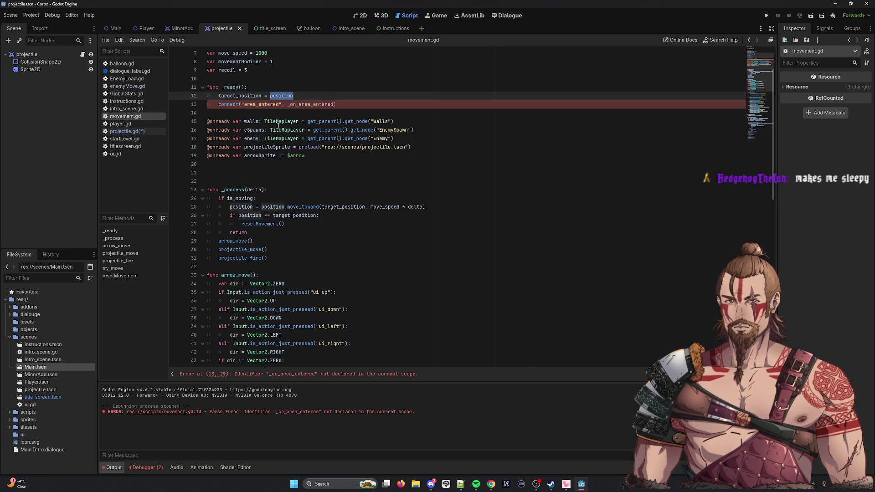
{"action": "scroll", "coordinate": [255, 119], "scroll_direction": "down", "scroll_amount": 5}
{"action": "scroll", "coordinate": [232, 91], "scroll_direction": "up", "scroll_amount": 5}
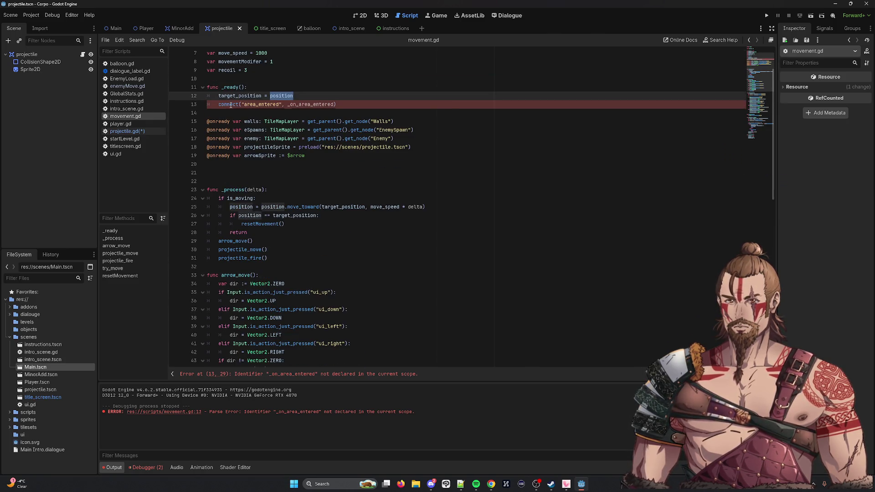
{"action": "mouse_move", "coordinate": [231, 105]}
{"action": "left_click", "coordinate": [407, 126]}
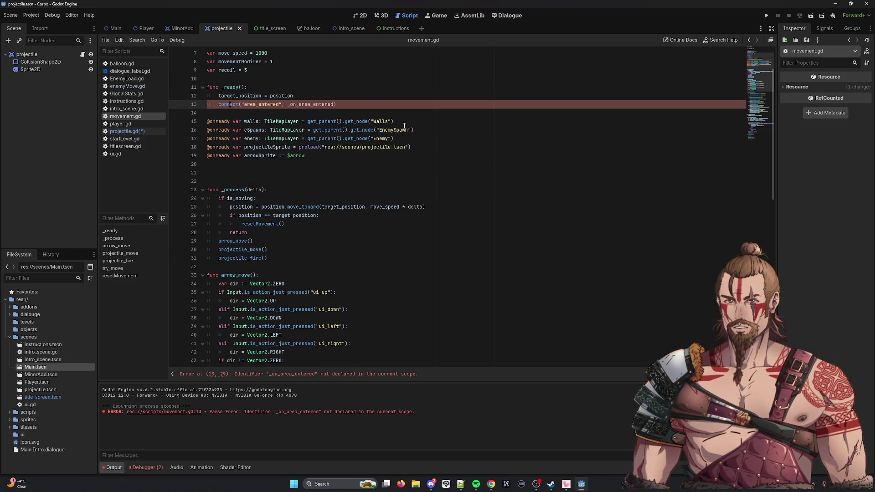
{"action": "scroll", "coordinate": [404, 126], "scroll_direction": "down", "scroll_amount": 15}
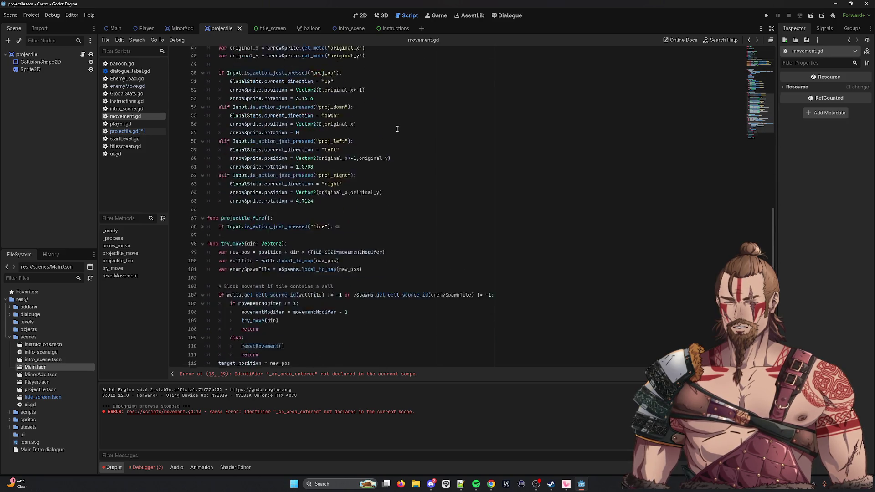
{"action": "key", "text": "ctrl+v"}
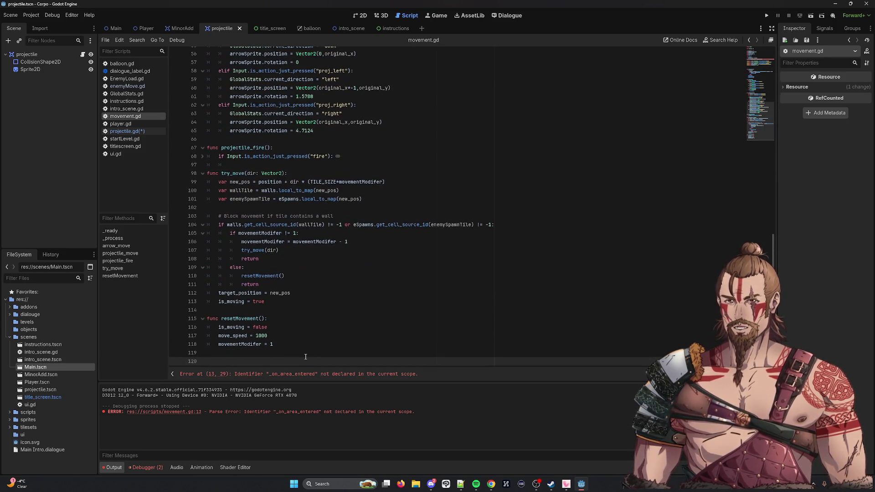
{"action": "key", "text": "ctrl+s"}
{"action": "scroll", "coordinate": [270, 234], "scroll_direction": "up", "scroll_amount": 20}
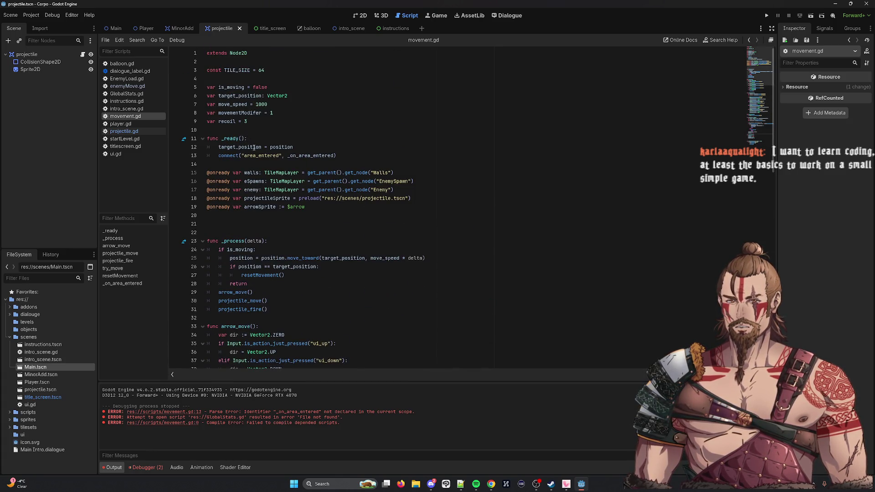
{"action": "scroll", "coordinate": [254, 147], "scroll_direction": "down", "scroll_amount": 20}
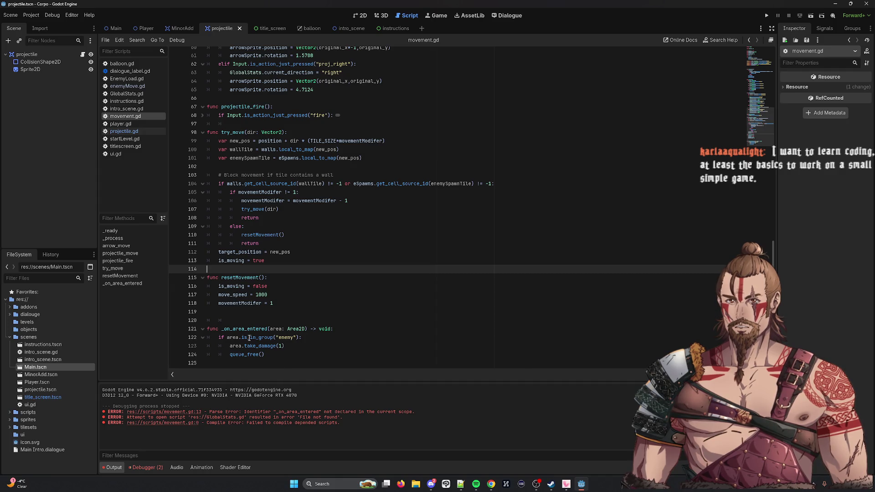
{"action": "double_click", "coordinate": [248, 338]}
{"action": "left_click", "coordinate": [291, 338]}
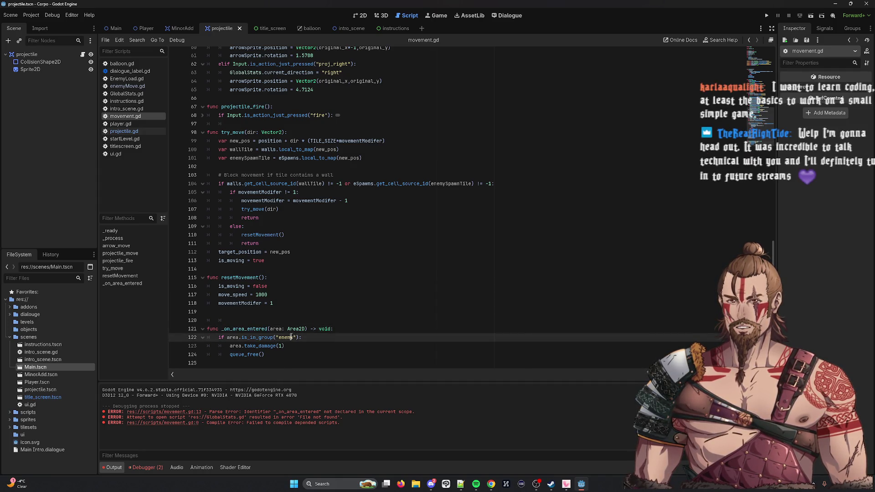
{"action": "double_click", "coordinate": [291, 337]}
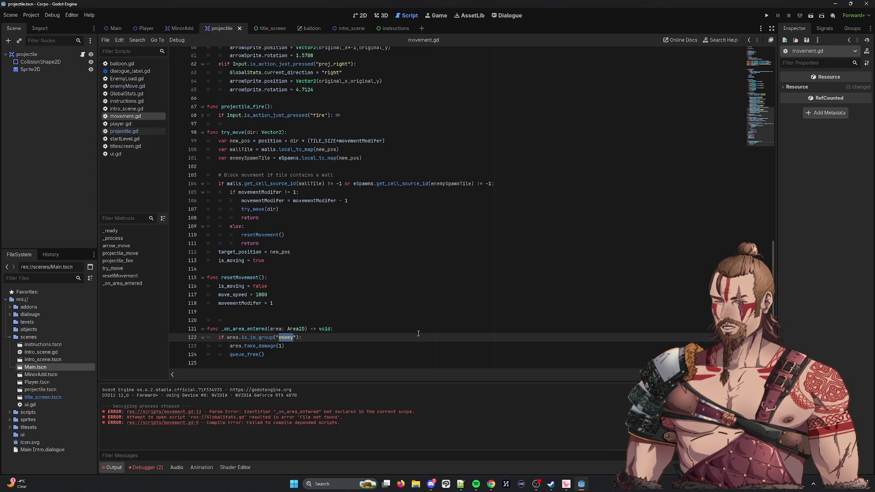
{"action": "left_click", "coordinate": [355, 302]}
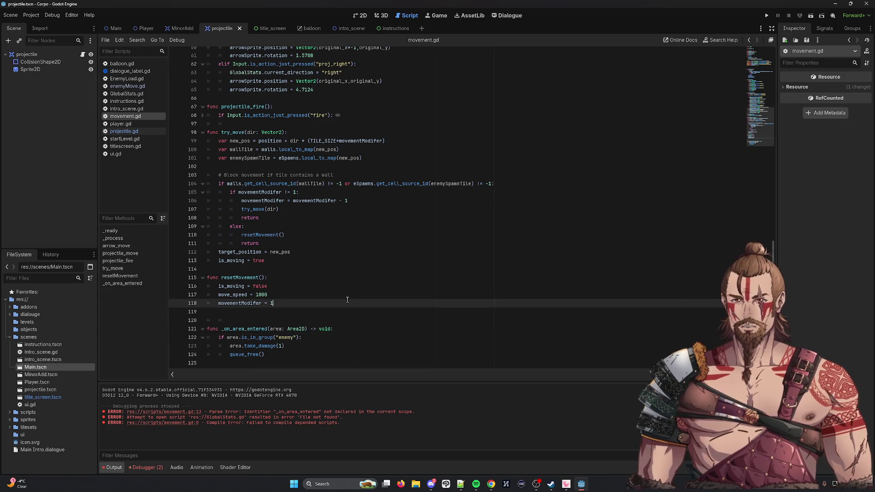
Replace the take_damage and queue_free lines with a dir = Vector2.LEFT line under the enemy check.
{"action": "left_click_drag", "start_coordinate": [273, 355], "coordinate": [169, 347]}
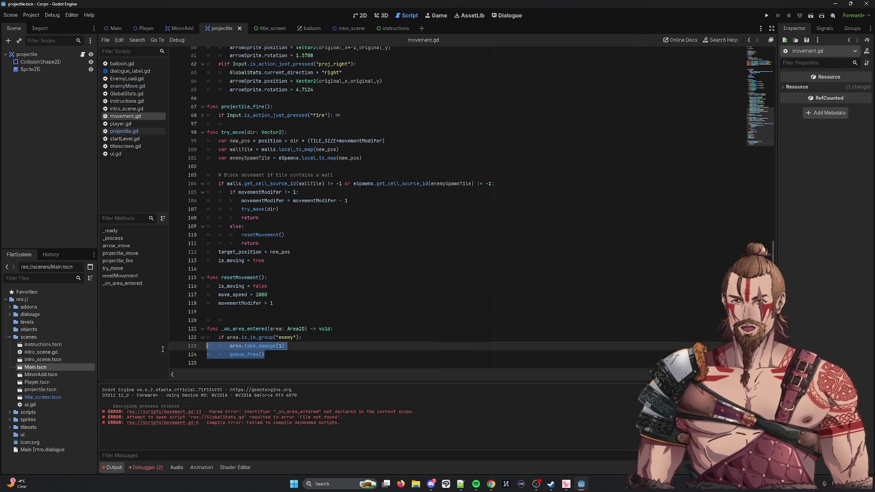
{"action": "key", "text": "BackSpace"}
{"action": "scroll", "coordinate": [246, 165], "scroll_direction": "up", "scroll_amount": 8}
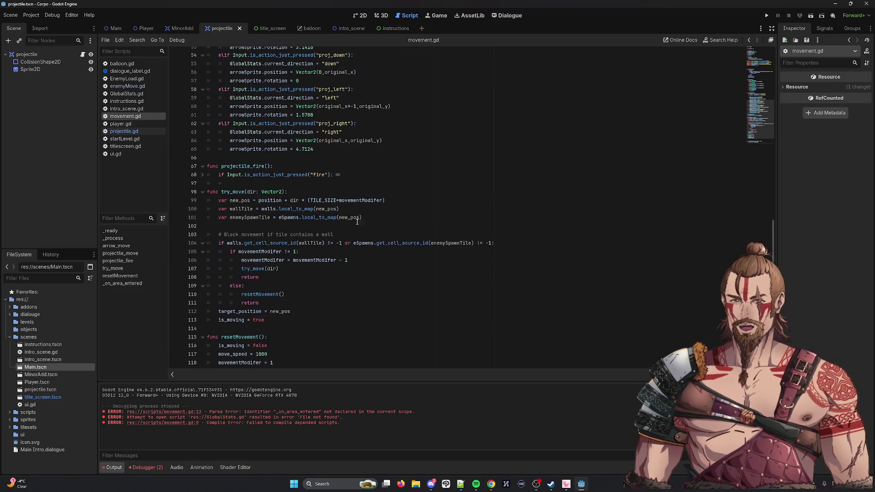
{"action": "scroll", "coordinate": [247, 164], "scroll_direction": "up", "scroll_amount": 5}
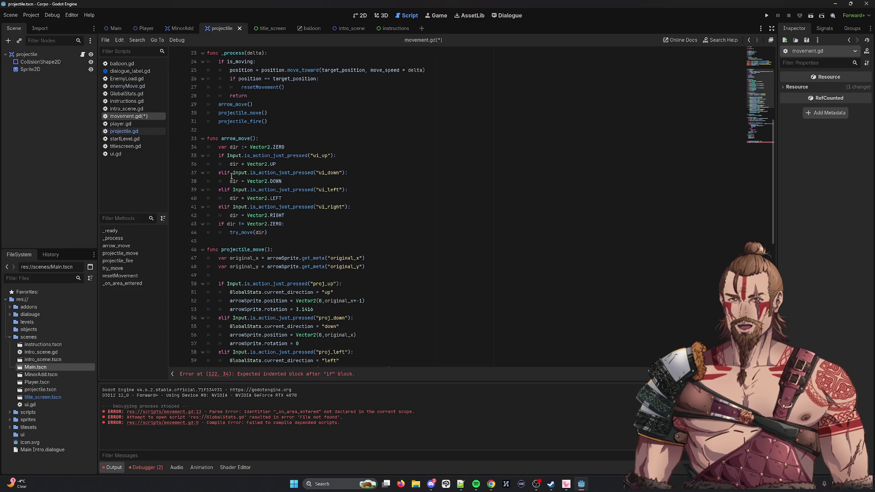
{"action": "left_click_drag", "start_coordinate": [230, 200], "coordinate": [292, 199]}
{"action": "key", "text": "ctrl+c"}
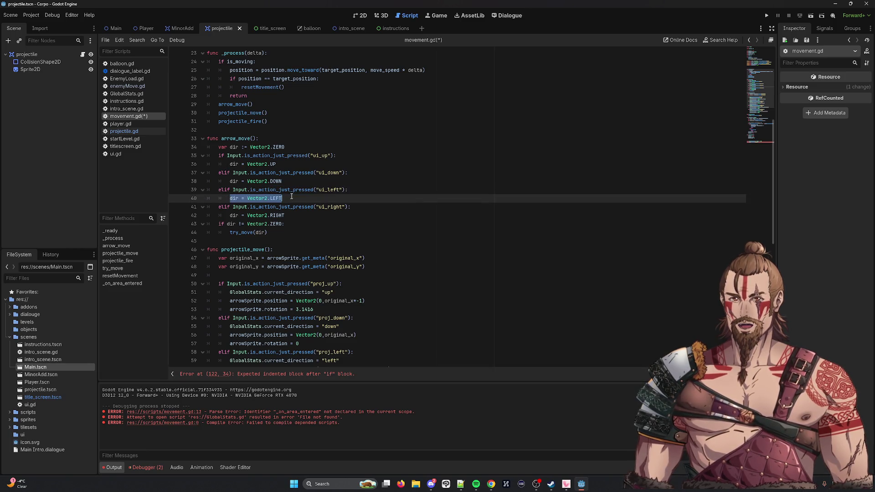
{"action": "scroll", "coordinate": [321, 237], "scroll_direction": "down", "scroll_amount": 12}
{"action": "key", "text": "Return"}
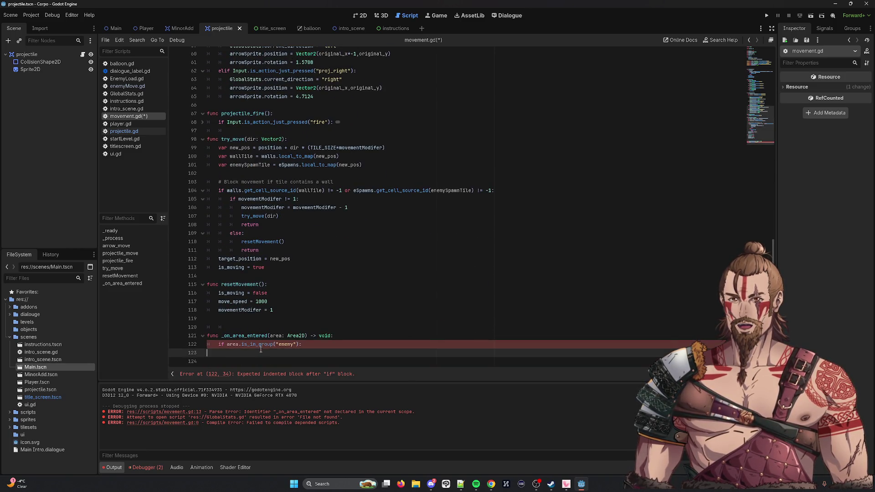
{"action": "key", "text": "ctrl+v"}
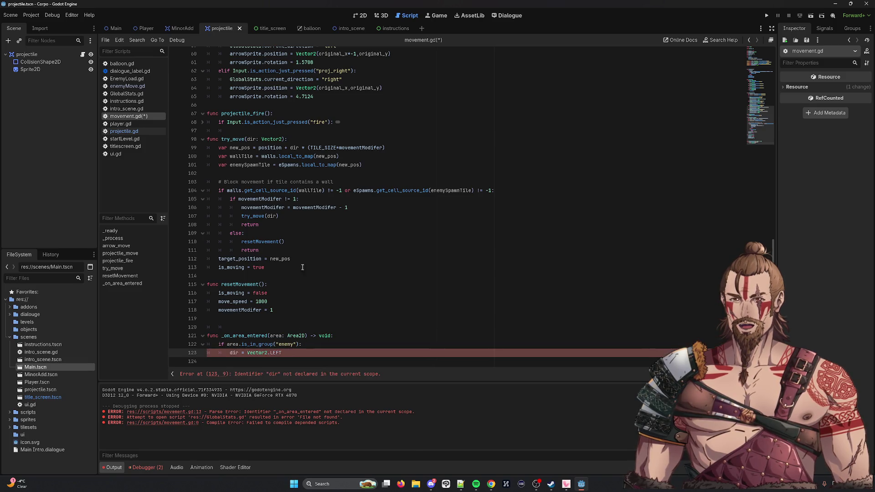
{"action": "scroll", "coordinate": [276, 175], "scroll_direction": "up", "scroll_amount": 7}
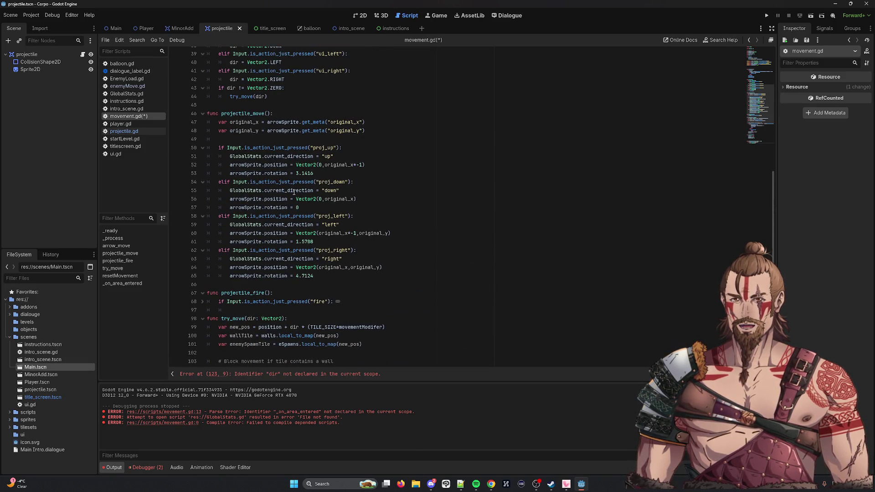
{"action": "scroll", "coordinate": [294, 192], "scroll_direction": "down", "scroll_amount": 2}
{"action": "scroll", "coordinate": [292, 188], "scroll_direction": "up", "scroll_amount": 2}
{"action": "scroll", "coordinate": [287, 183], "scroll_direction": "down", "scroll_amount": 2}
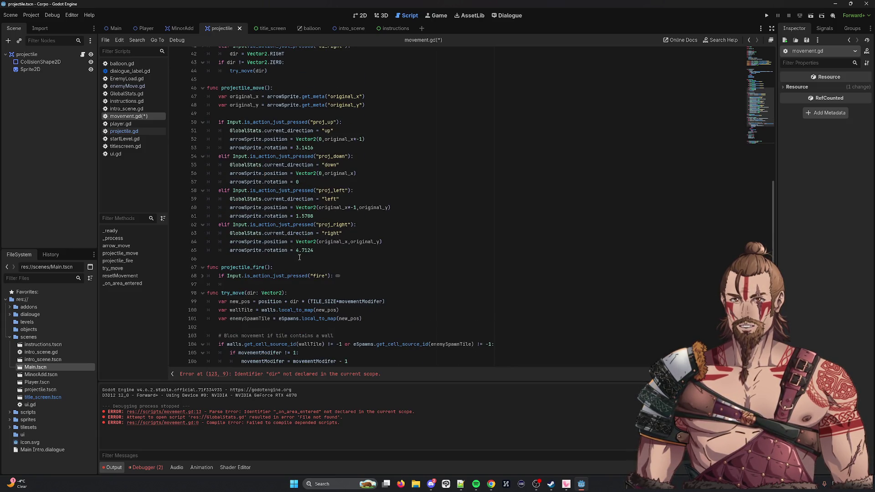
Copy the four recoil lines from projectile_fire into _on_area_entered, delete the #recoil hahaha comment, and save.
{"action": "left_click", "coordinate": [203, 276]}
{"action": "scroll", "coordinate": [290, 263], "scroll_direction": "down", "scroll_amount": 10}
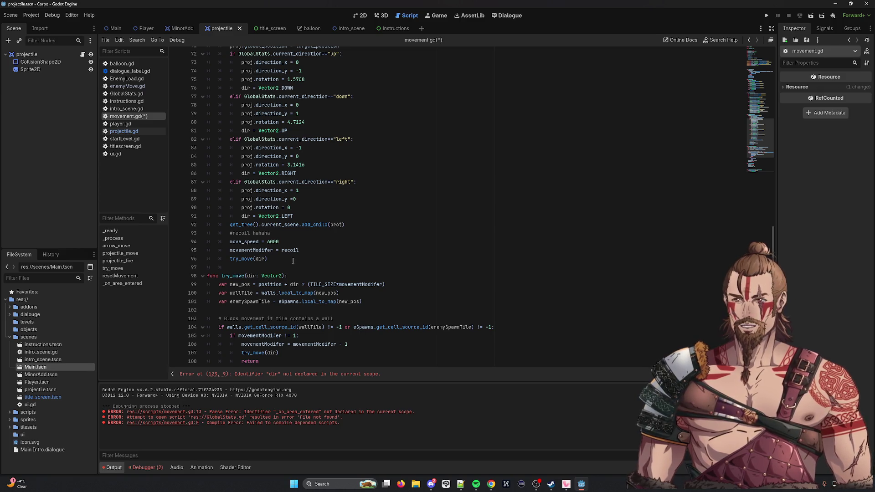
{"action": "scroll", "coordinate": [293, 261], "scroll_direction": "down", "scroll_amount": 3}
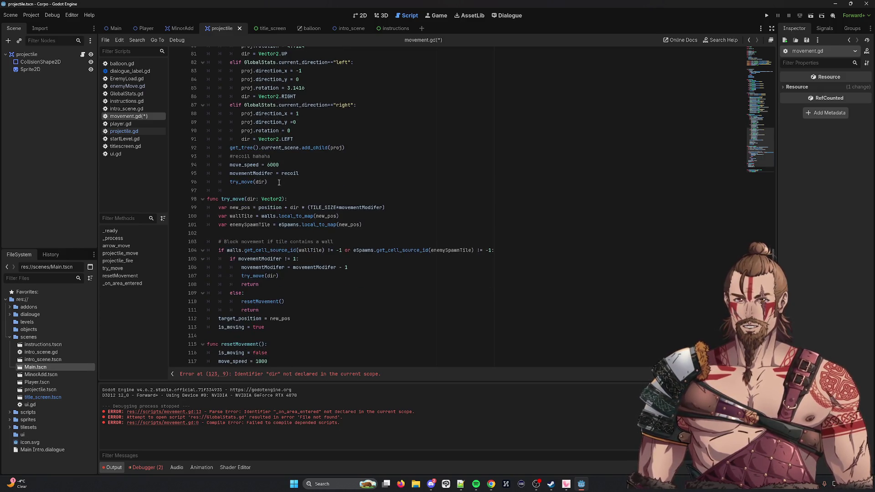
{"action": "mouse_move", "coordinate": [287, 182]}
{"action": "left_mouse_down"}
{"action": "mouse_move", "coordinate": [214, 172]}
{"action": "mouse_move", "coordinate": [207, 157]}
{"action": "left_mouse_up"}
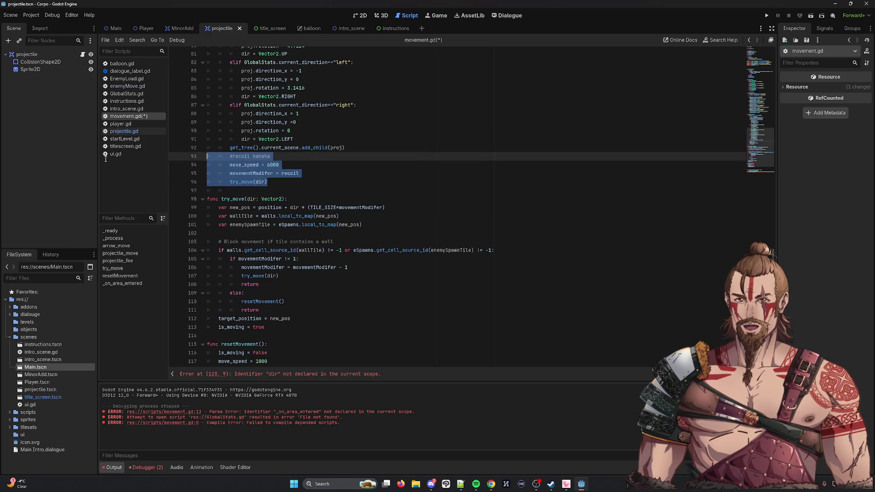
{"action": "scroll", "coordinate": [431, 248], "scroll_direction": "down", "scroll_amount": 2}
{"action": "key", "text": "ctrl+c"}
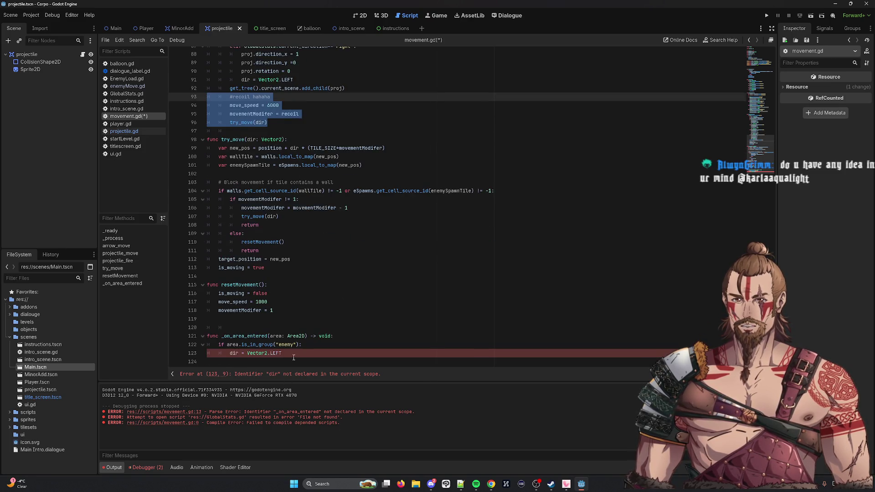
{"action": "left_click", "coordinate": [293, 349]}
{"action": "key", "text": "Return"}
{"action": "key", "text": "ctrl+v"}
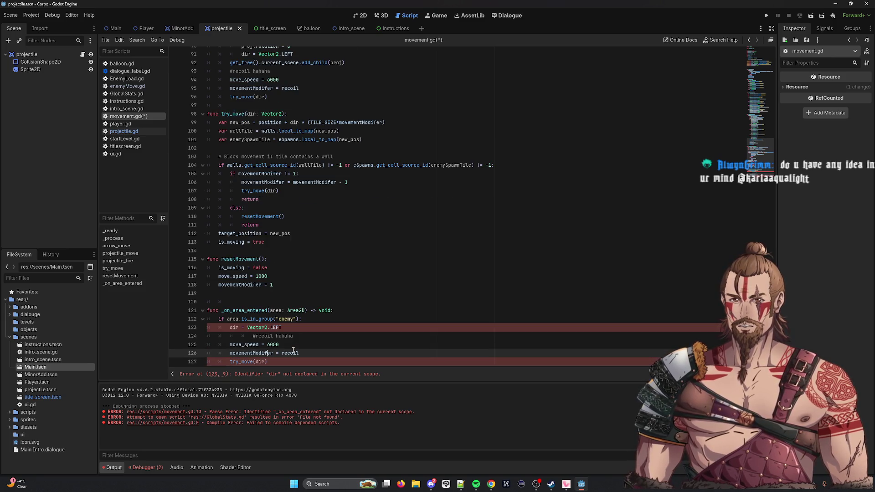
{"action": "left_click_drag", "start_coordinate": [300, 339], "coordinate": [194, 336]}
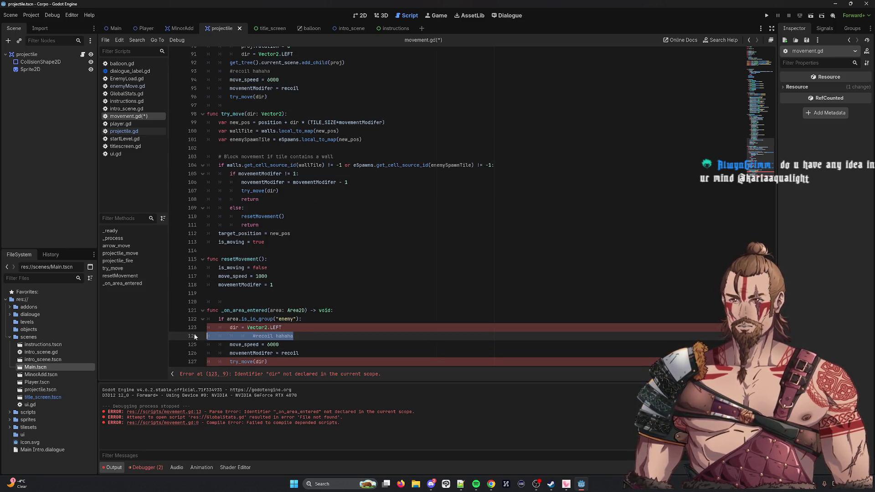
{"action": "key", "text": "BackSpace"}
{"action": "key", "text": "BackSpace"}
{"action": "key", "text": "ctrl+s"}
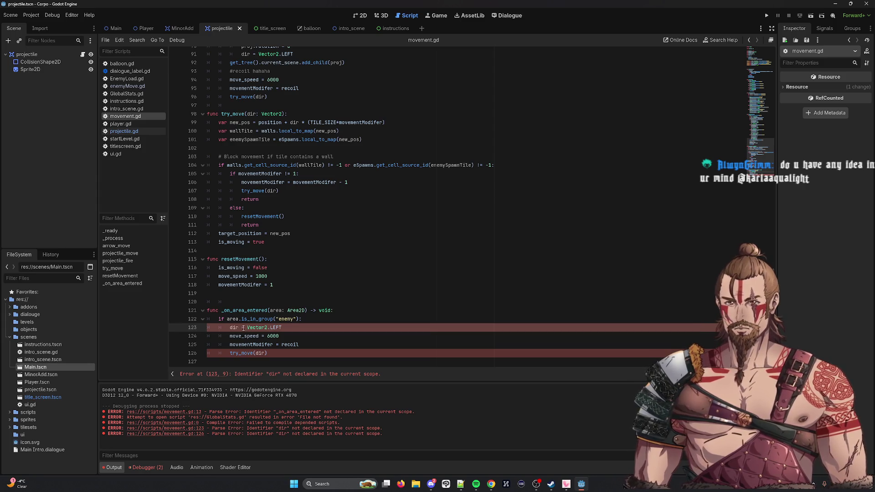
Change try_move(dir) to try_move(Vector2.LEFT), delete the dir assignment line, and save.
{"action": "double_click", "coordinate": [236, 327]}
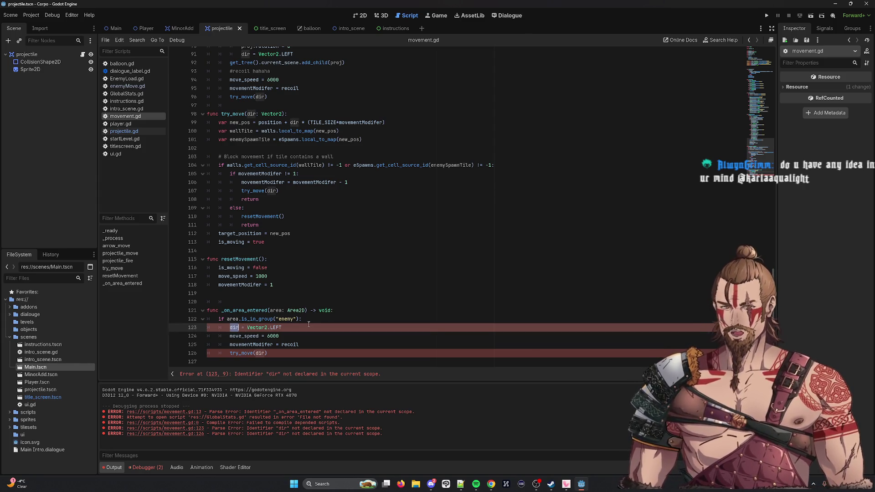
{"action": "mouse_move", "coordinate": [247, 328]}
{"action": "left_mouse_down"}
{"action": "mouse_move", "coordinate": [283, 328]}
{"action": "mouse_move", "coordinate": [197, 333]}
{"action": "left_mouse_up"}
{"action": "key", "text": "ctrl+c"}
{"action": "double_click", "coordinate": [259, 354]}
{"action": "key", "text": "ctrl+v"}
{"action": "key", "text": "BackSpace"}
{"action": "key", "text": "BackSpace"}
{"action": "key", "text": "ctrl+s"}
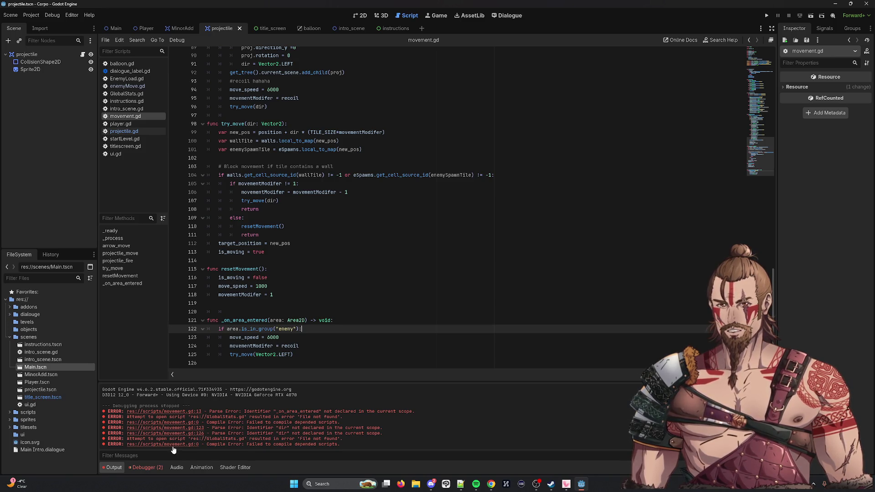
{"action": "left_click", "coordinate": [822, 18]}
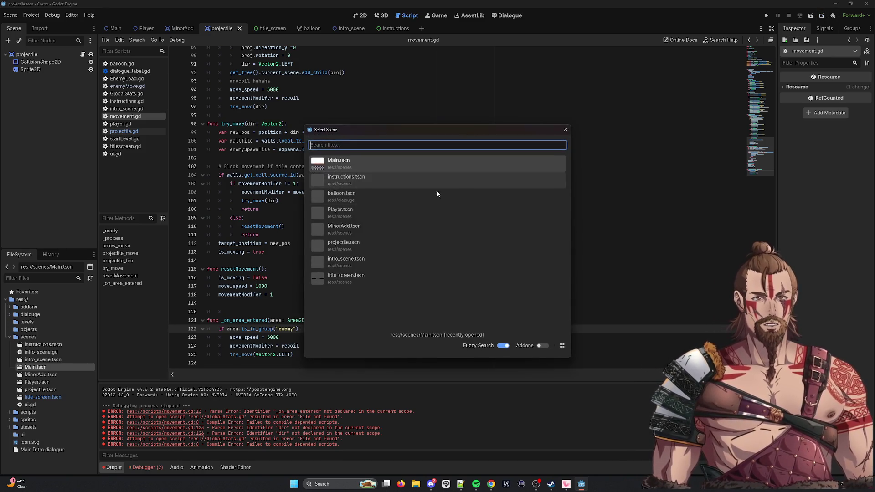
Run Main.tscn, move the player with D and A toward the enemies to test recoil, then close the game.
{"action": "double_click", "coordinate": [420, 163]}
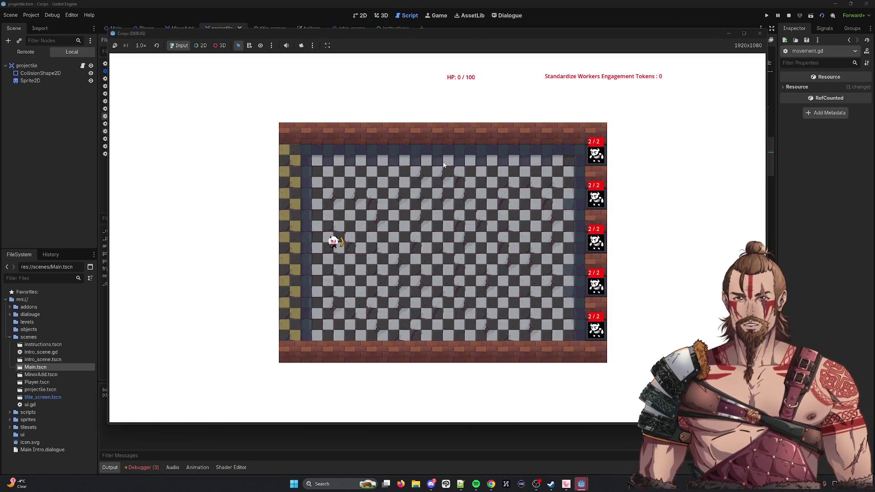
{"action": "key", "text": "d"}
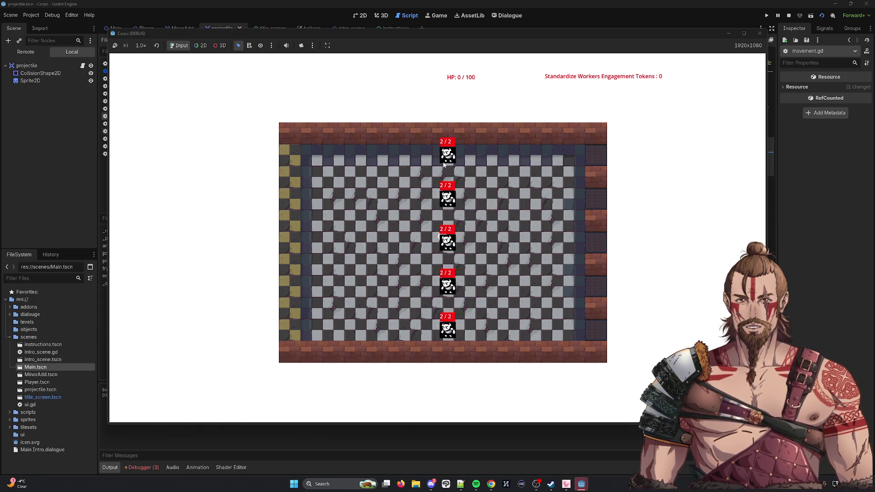
{"action": "key", "text": "a"}
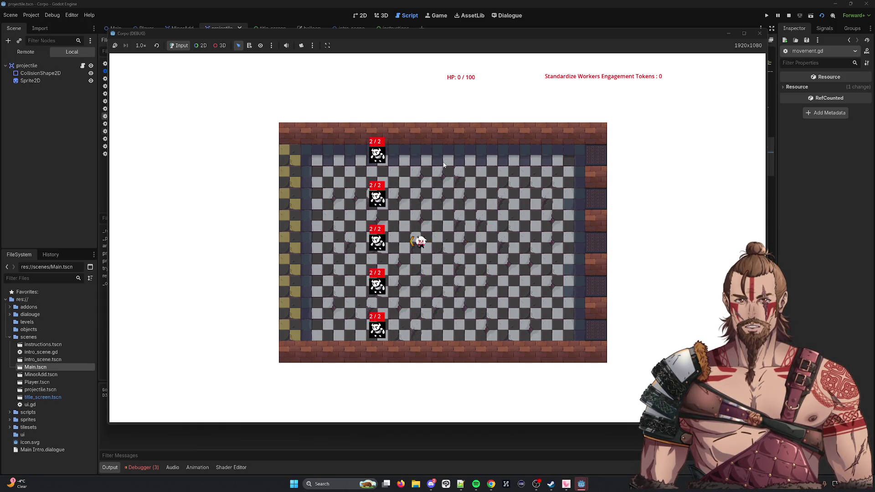
{"action": "key", "text": "d"}
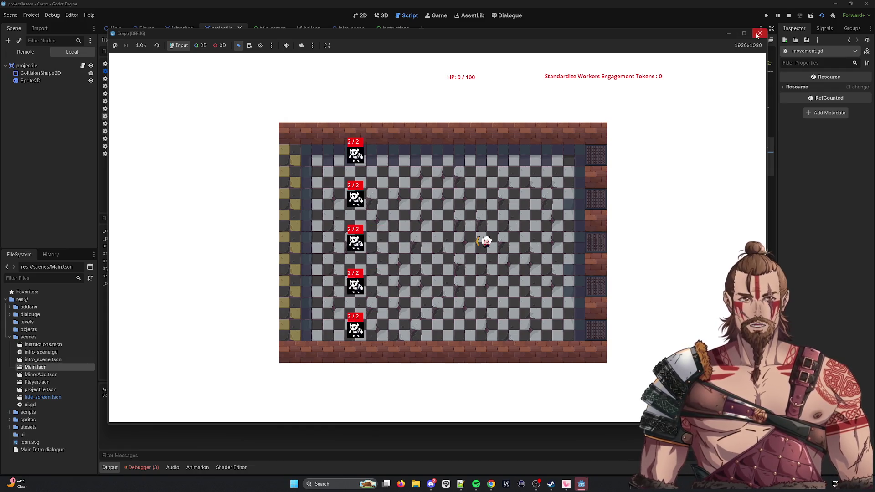
{"action": "left_click", "coordinate": [758, 35]}
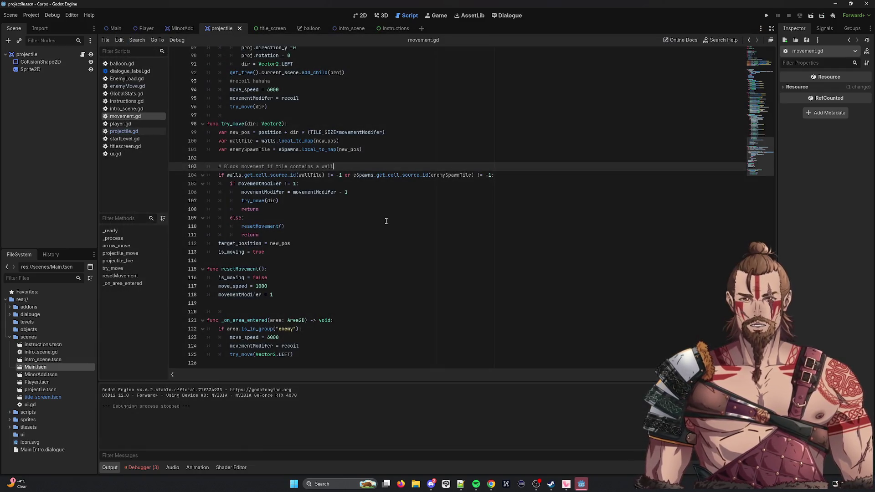
Insert print("hey") as the first line of _on_area_entered and save movement.gd.
{"action": "left_click", "coordinate": [356, 320]}
{"action": "key", "text": "Return"}
{"action": "type", "text": "conso"}
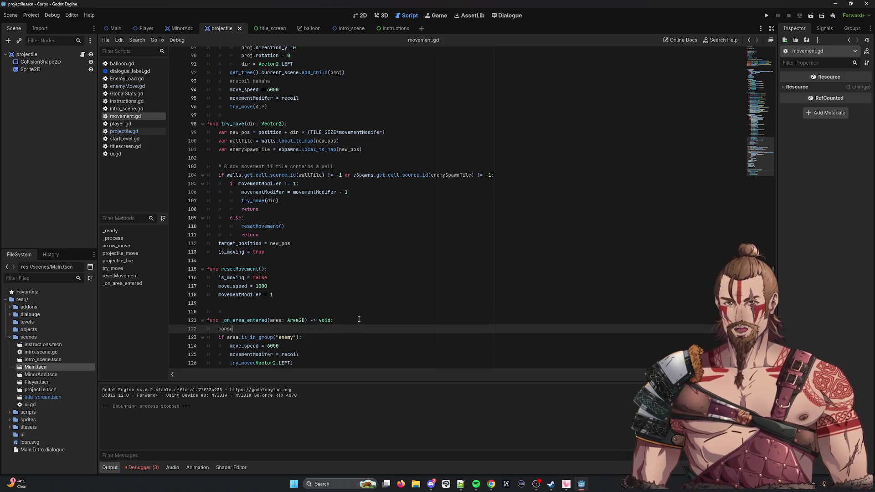
{"action": "type", "text": "le.log("}
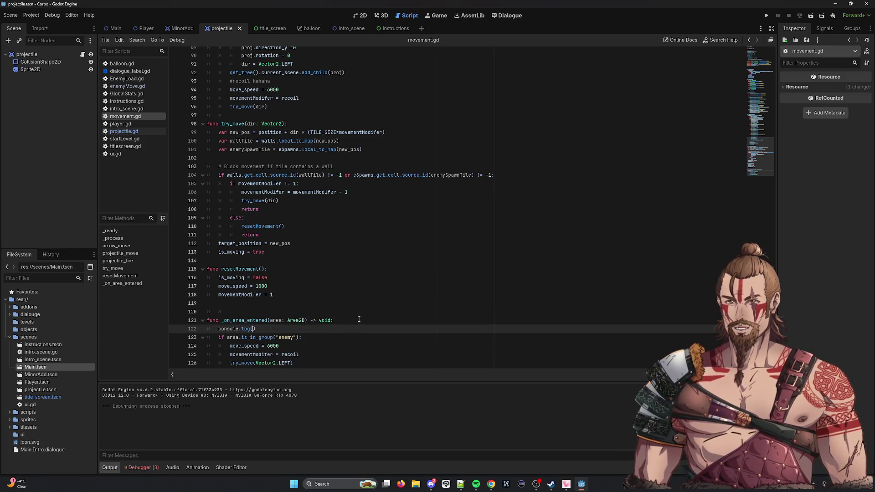
{"action": "key", "text": "BackSpace"}
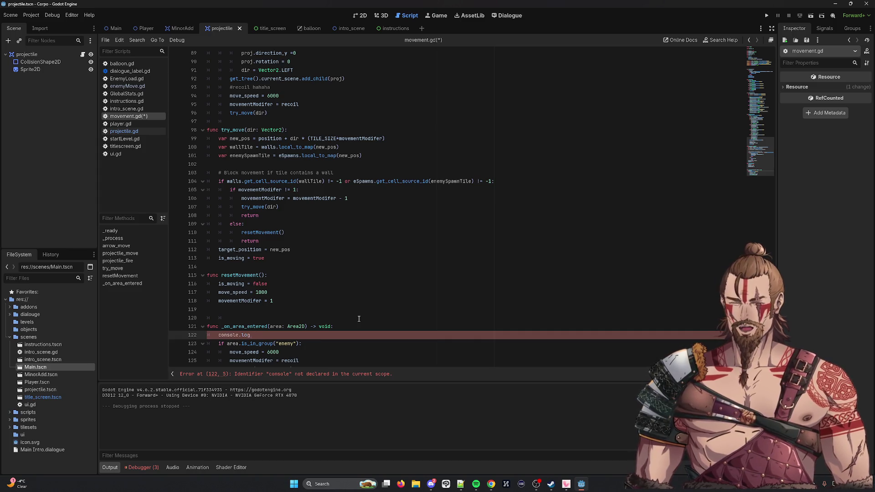
{"action": "key", "text": "BackSpace"}
{"action": "key", "text": "BackSpace"}
{"action": "key", "text": "BackSpace"}
{"action": "type", "text": "print("}
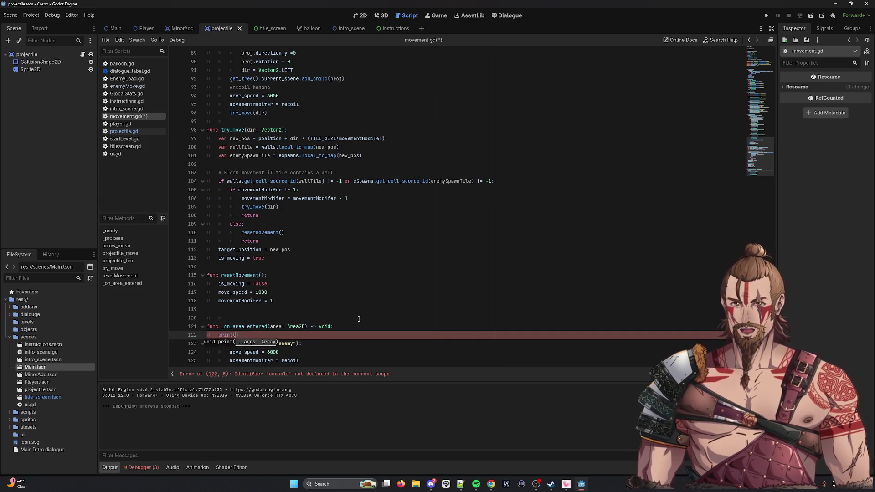
{"action": "type", "text": "\"hey\""}
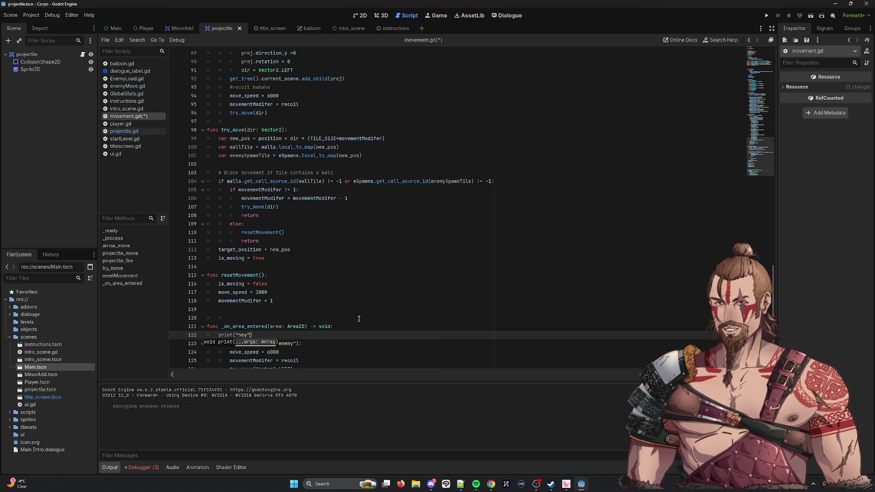
{"action": "key", "text": "ctrl+s"}
{"action": "left_click", "coordinate": [815, 16]}
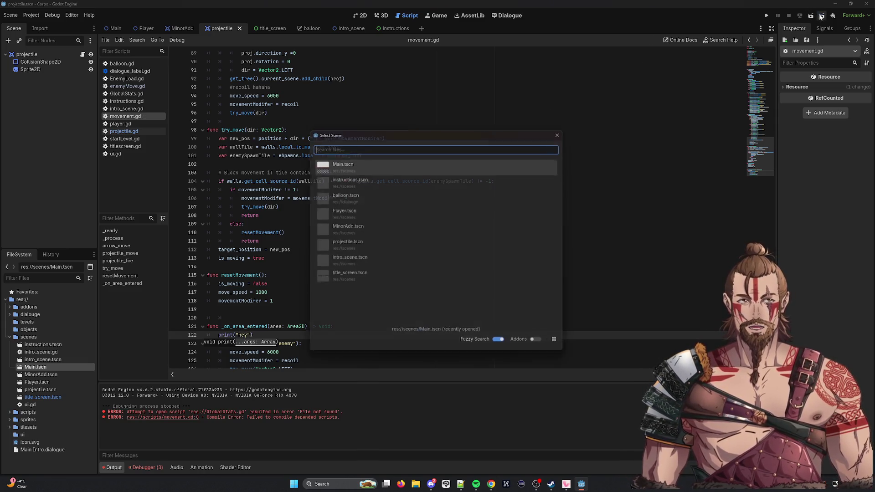
Launch Main.tscn, move the game window aside to watch the code, then close the run.
{"action": "double_click", "coordinate": [452, 169]}
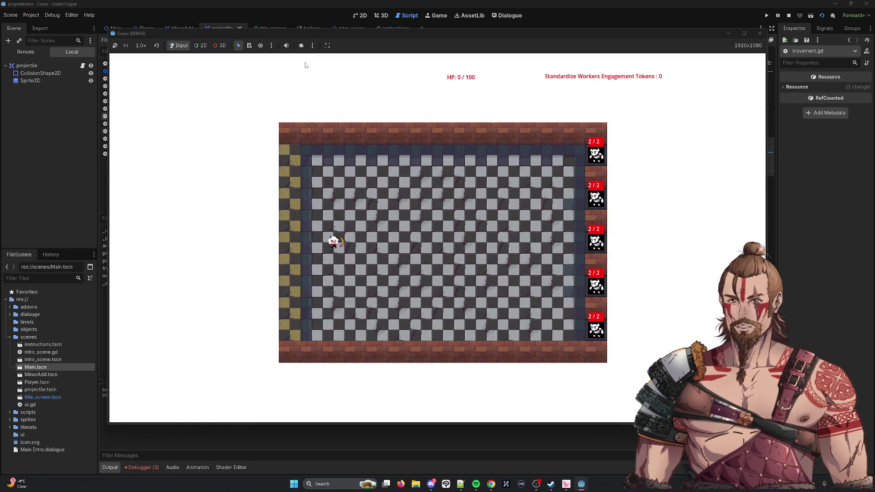
{"action": "left_click_drag", "start_coordinate": [257, 34], "coordinate": [338, 31]}
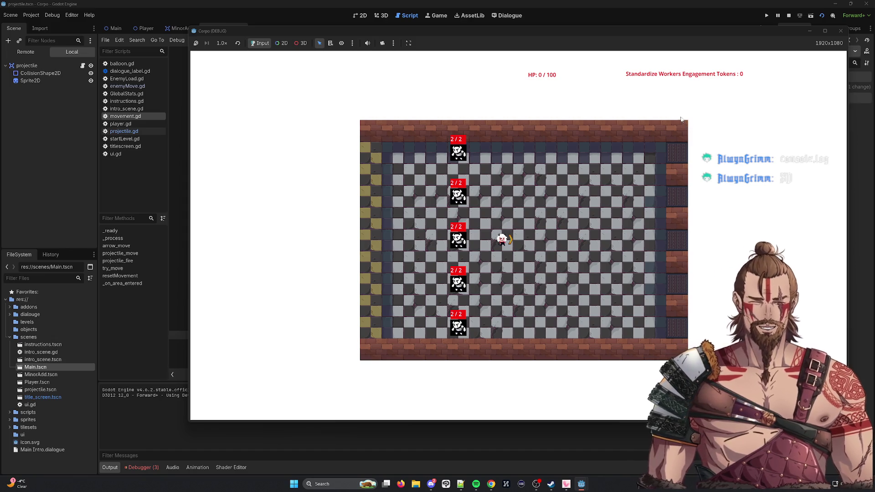
{"action": "left_click", "coordinate": [841, 31]}
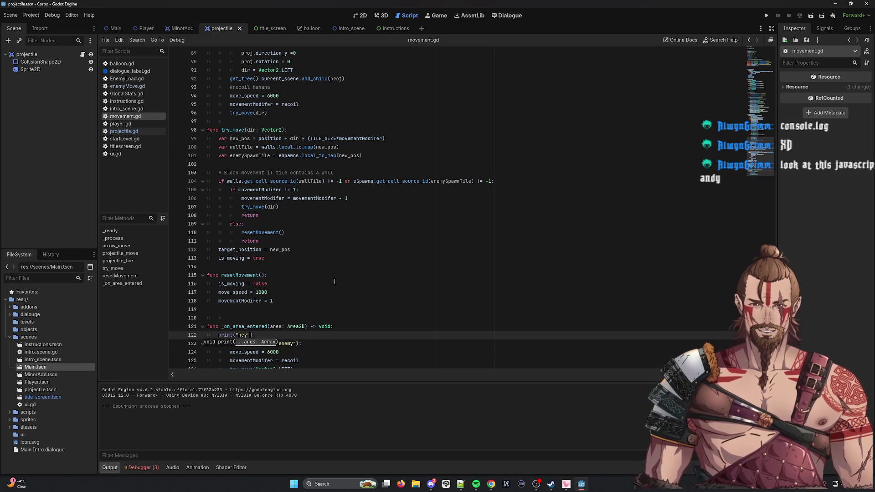
Review _on_area_entered and the area_entered connect call in _ready, then bring up the MinorAdd scene.
{"action": "scroll", "coordinate": [314, 296], "scroll_direction": "down", "scroll_amount": 1}
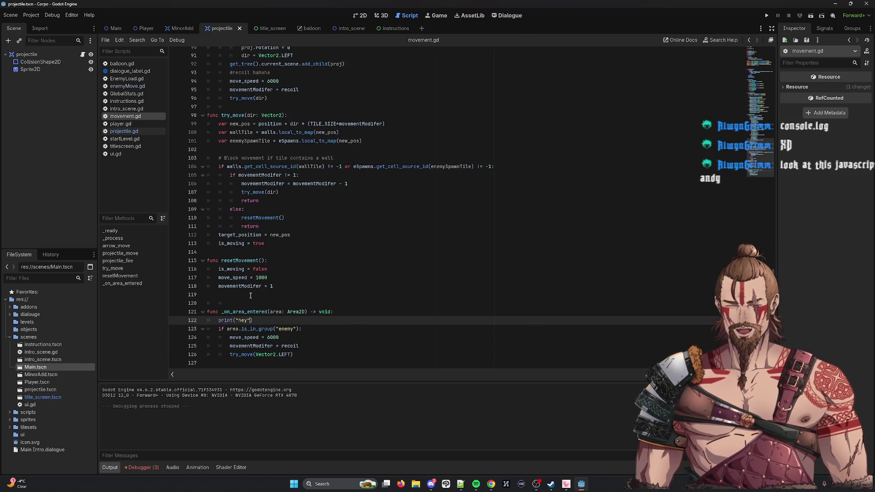
{"action": "double_click", "coordinate": [244, 312]}
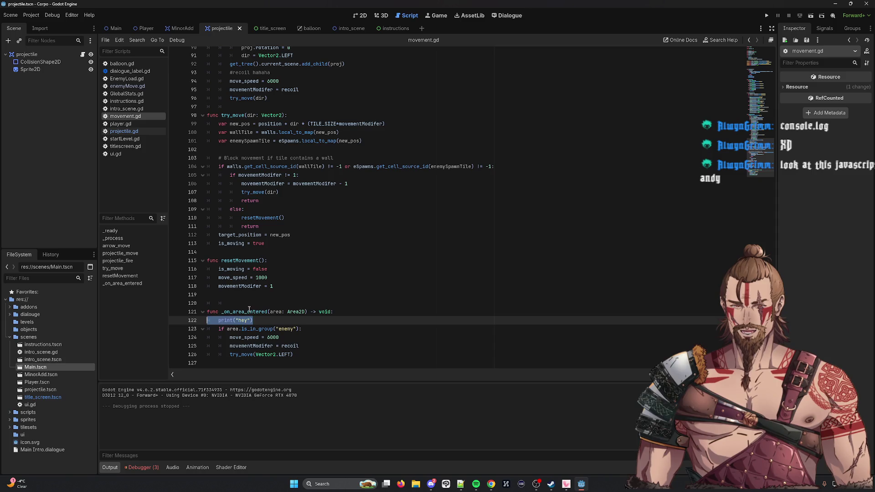
{"action": "scroll", "coordinate": [409, 298], "scroll_direction": "up", "scroll_amount": 20}
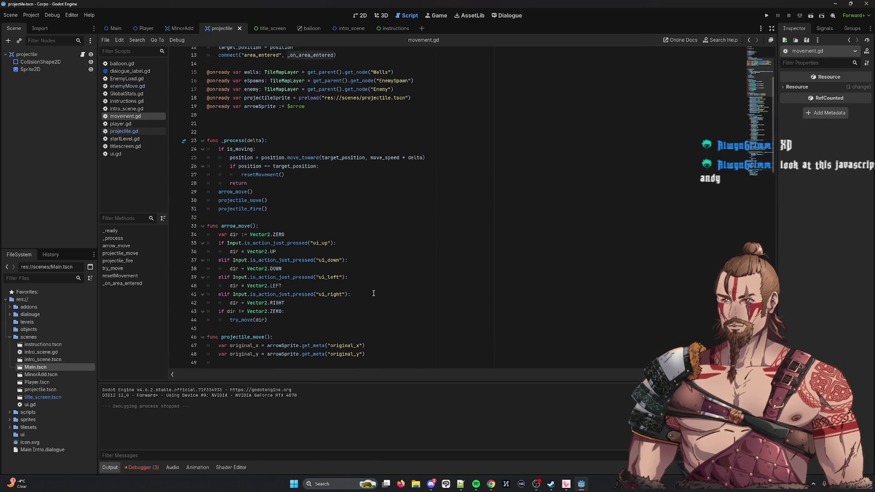
{"action": "scroll", "coordinate": [288, 212], "scroll_direction": "up", "scroll_amount": 2}
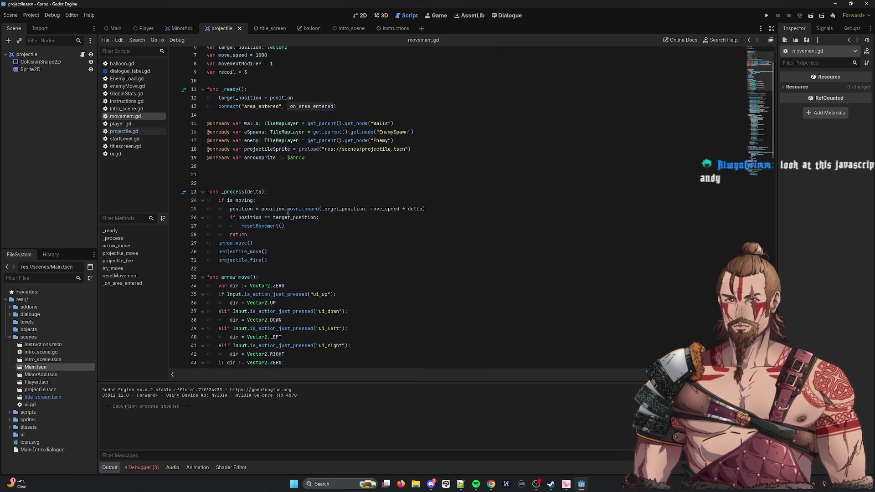
{"action": "double_click", "coordinate": [257, 108]}
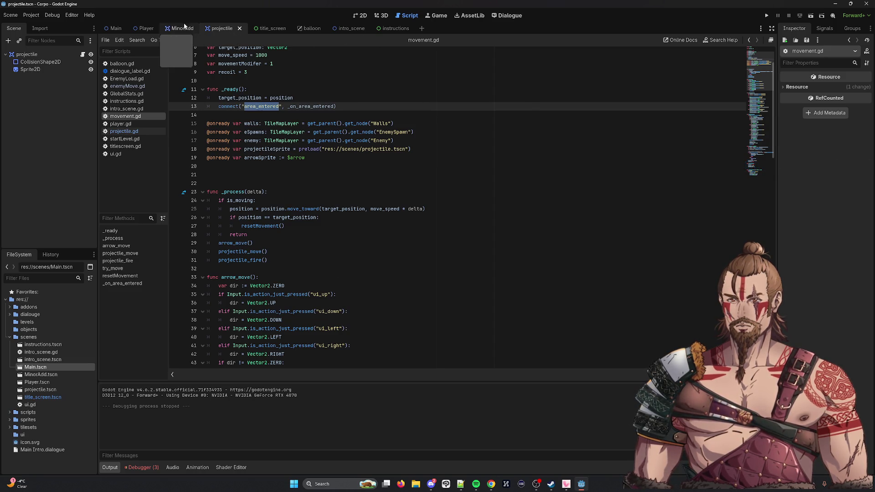
{"action": "left_click", "coordinate": [175, 30]}
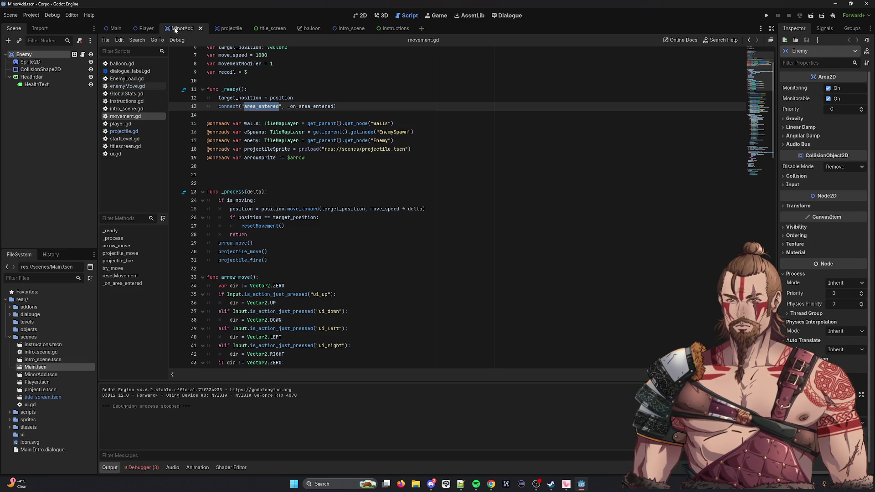